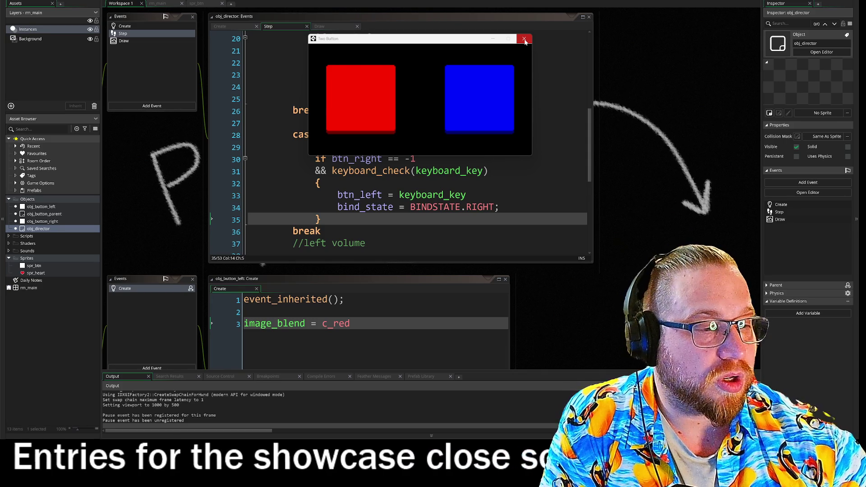
Close the running Two Button game window.
click(524, 40)
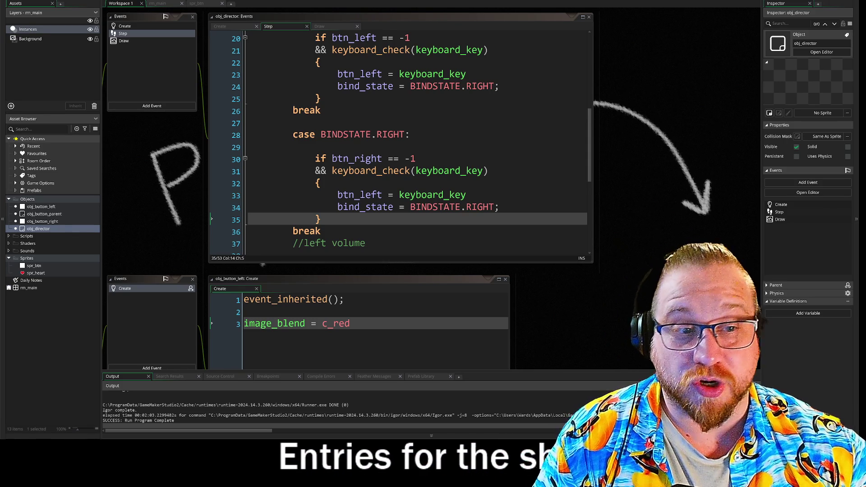
Change btn_left to btn_right on line 33.
drag(359, 195, 382, 195)
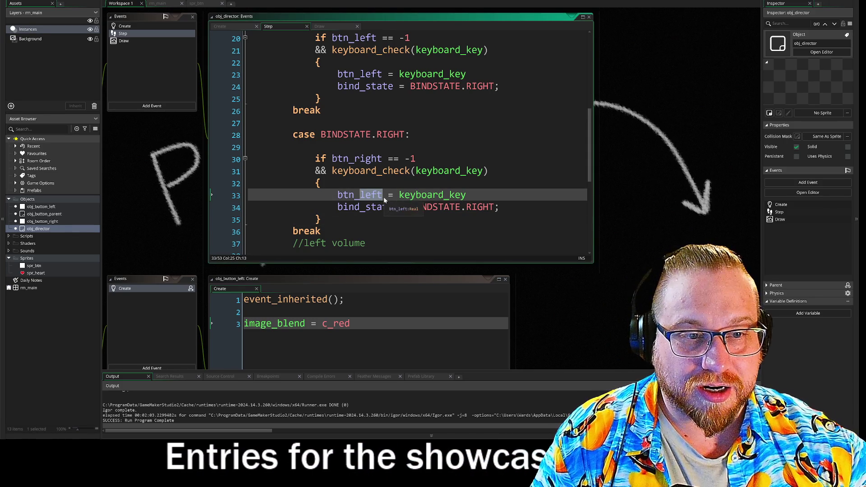
text(ri)
key(Return)
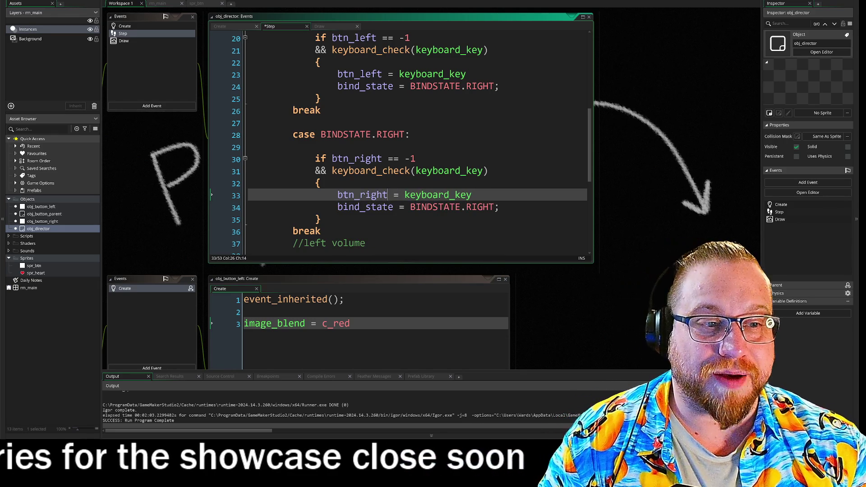
Set line 34's bind_state to BINDSTATE.BOUND and enlarge the obj_director code editor.
key(Down)
key(End)
double_click(493, 208)
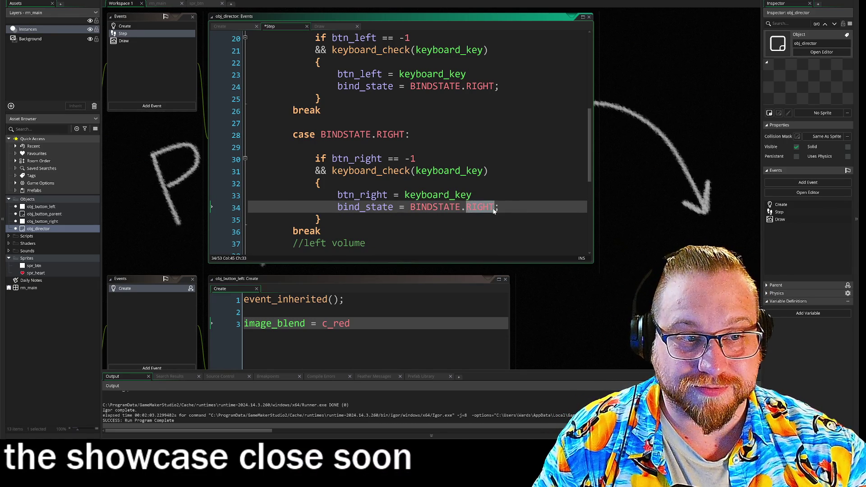
text(bound)
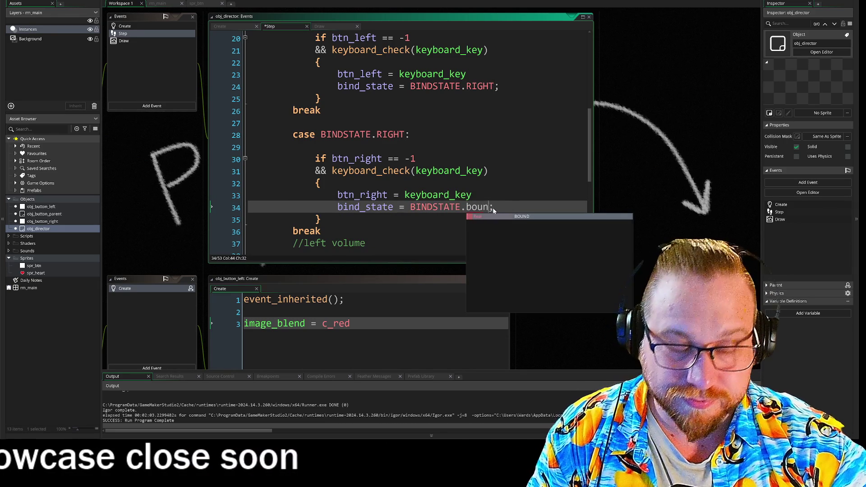
key(Return)
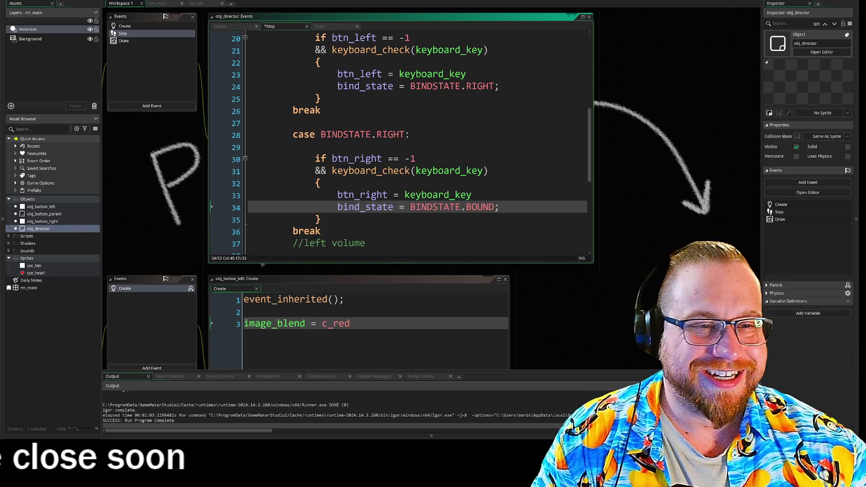
mouse_move(593, 264)
mouse_down()
mouse_move(628, 369)
mouse_move(657, 369)
mouse_up()
drag(175, 218, 143, 204)
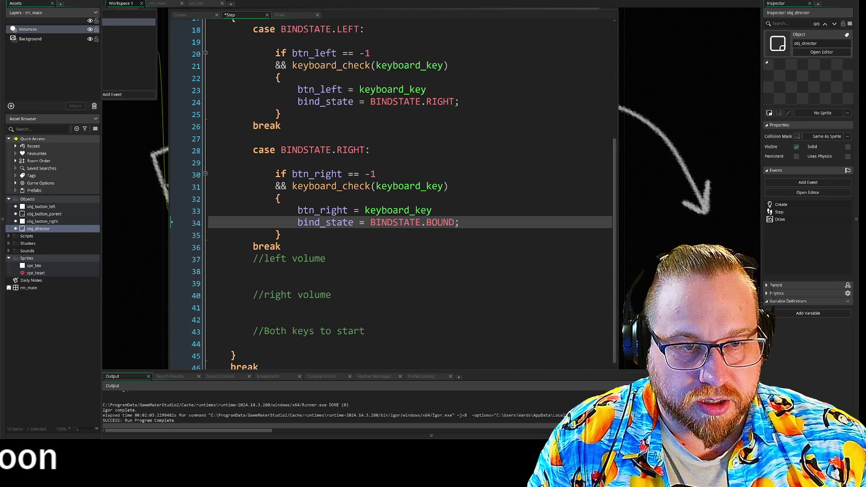
Replace the placeholder comment lines 37–43 with a copy of the RIGHT case block.
drag(190, 248, 191, 153)
key(ctrl+c)
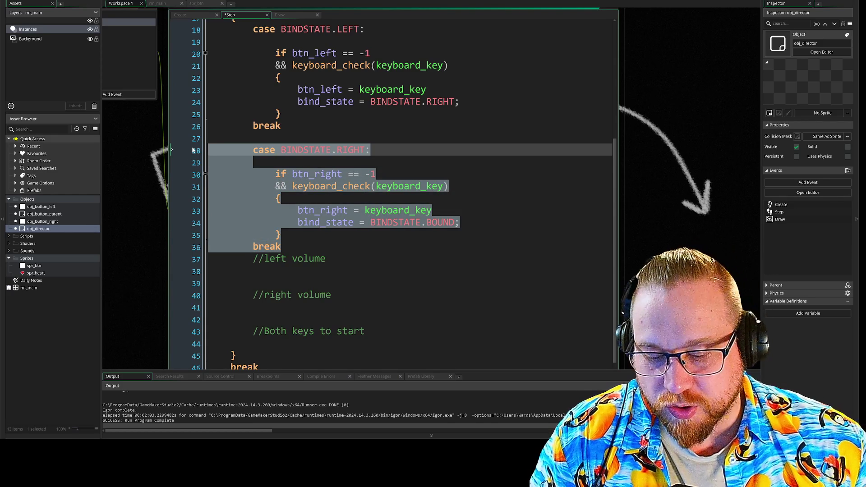
drag(169, 338, 164, 266)
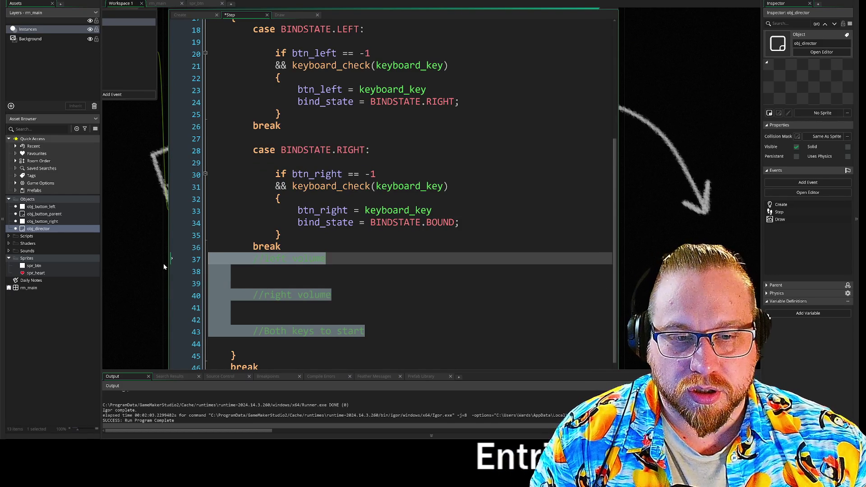
key(BackSpace)
key(ctrl+v)
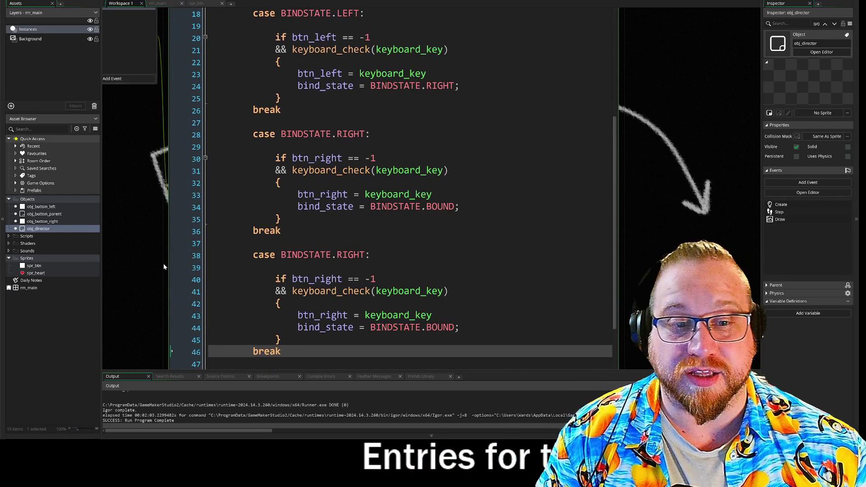
scroll(388, 189, down, 2)
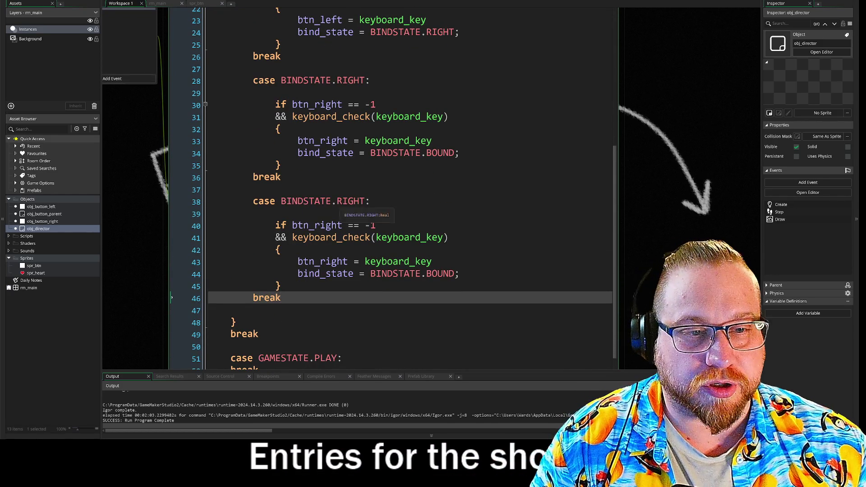
Relabel the pasted case as BINDSTATE.BOUND.
double_click(351, 201)
text(B)
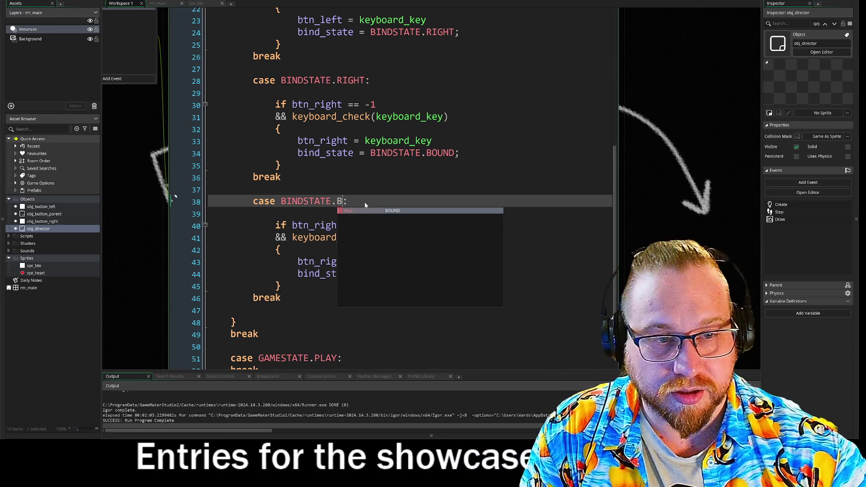
key(Return)
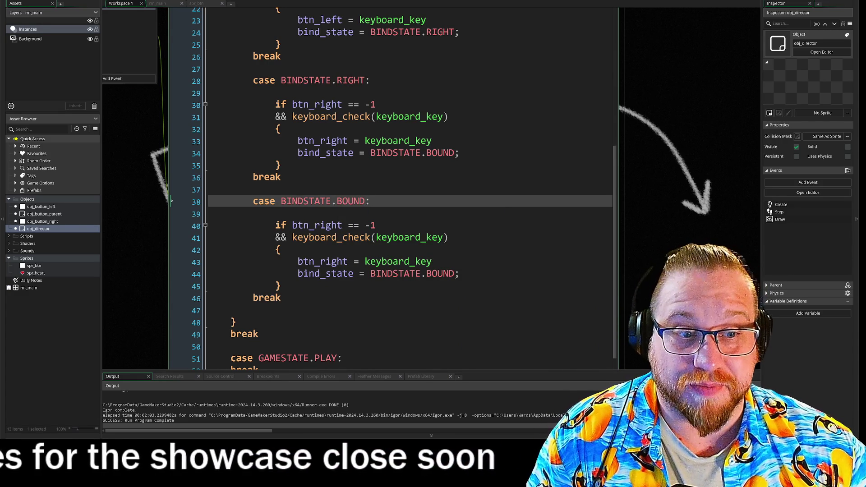
click(433, 262)
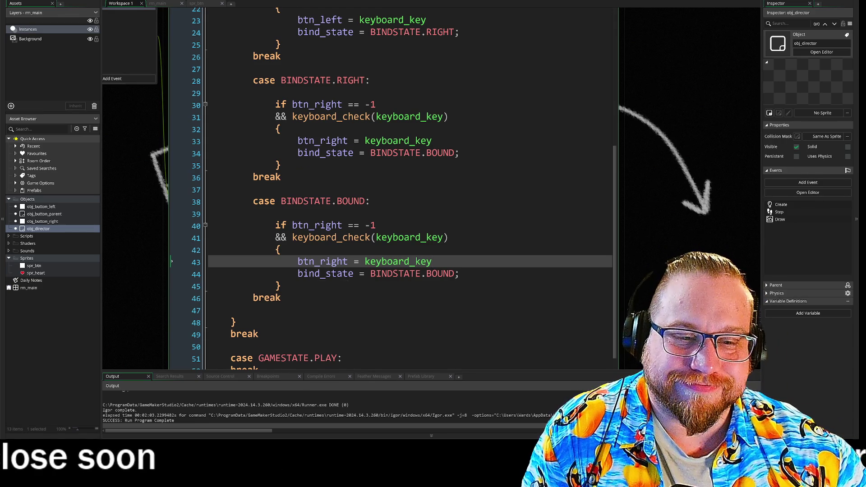
scroll(406, 190, up, 4)
scroll(406, 189, down, 4)
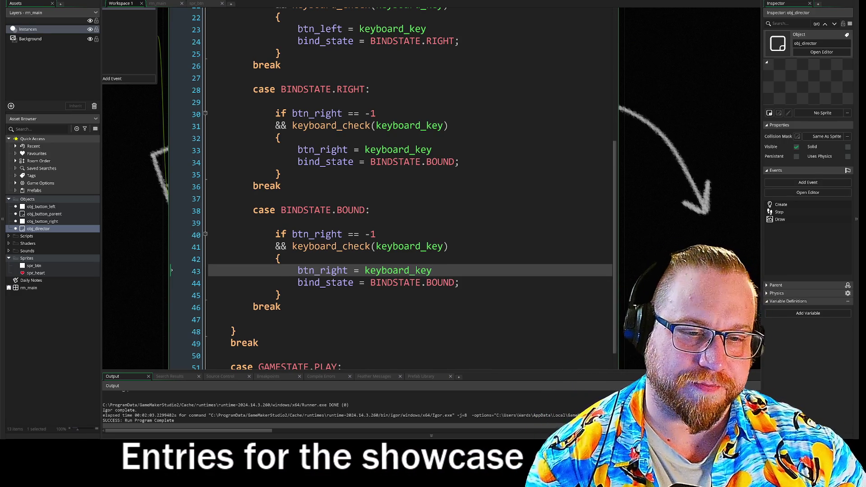
Delete the if key-check and opening brace under case BINDSTATE.BOUND.
key(Up)
key(Up)
key(Up)
key(shift+Down)
key(shift+Down)
key(shift+End)
key(Delete)
key(BackSpace)
key(BackSpace)
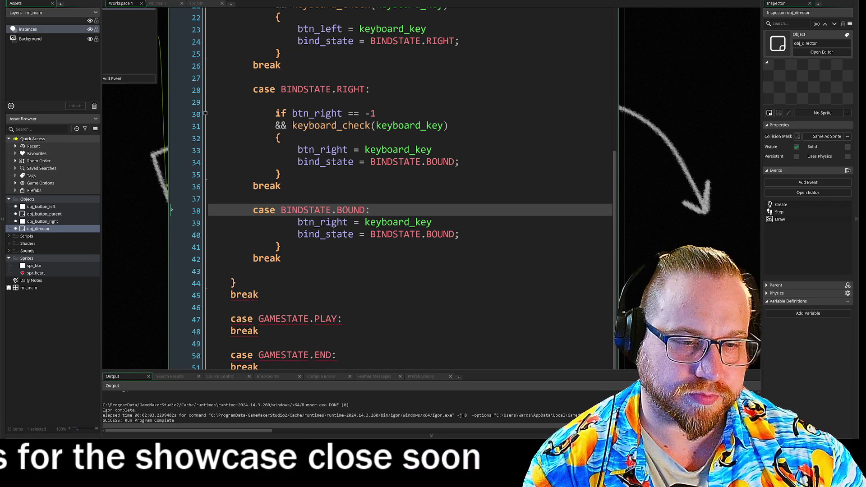
key(Return)
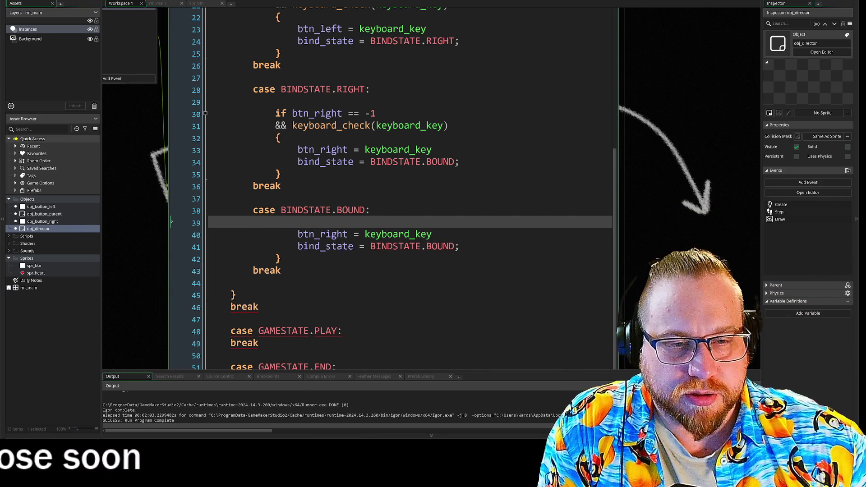
Remove the remaining stray braces from the BOUND case.
click(281, 258)
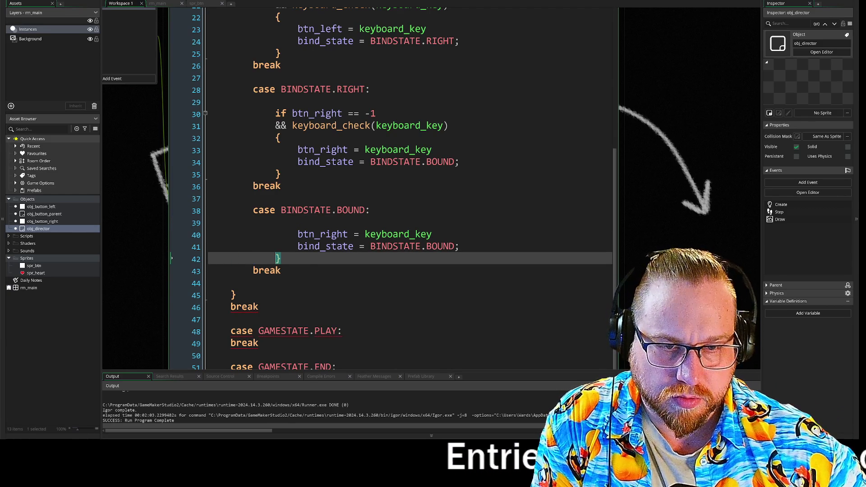
key(Up)
key(Up)
key(Up)
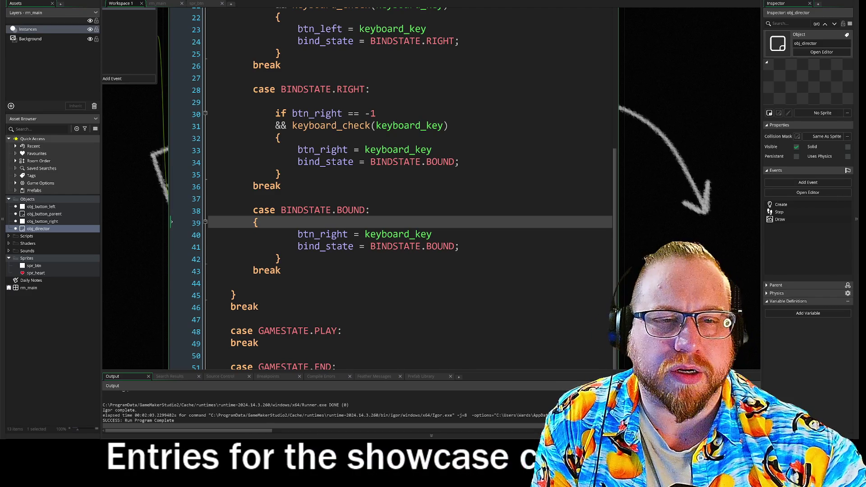
key(BackSpace)
key(Down)
key(Down)
key(Down)
key(BackSpace)
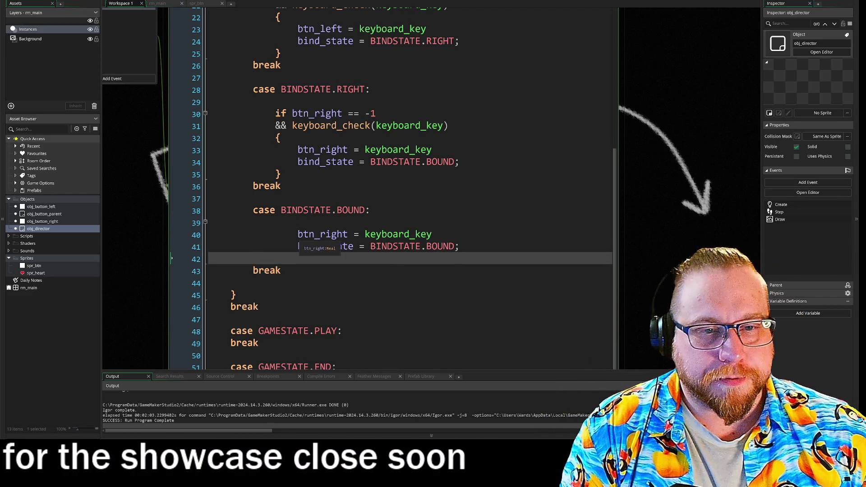
Dedent the btn_right and bind_state assignment lines one level.
drag(297, 234, 296, 247)
click(298, 234)
click(297, 246)
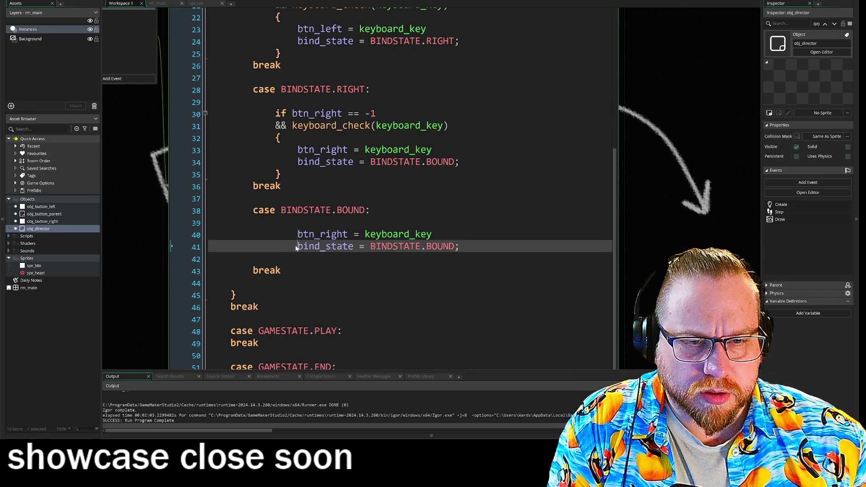
key(BackSpace)
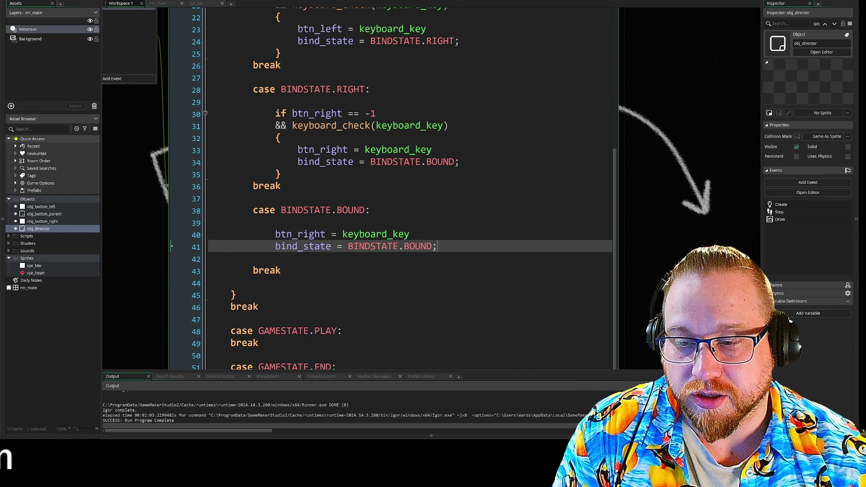
key(End)
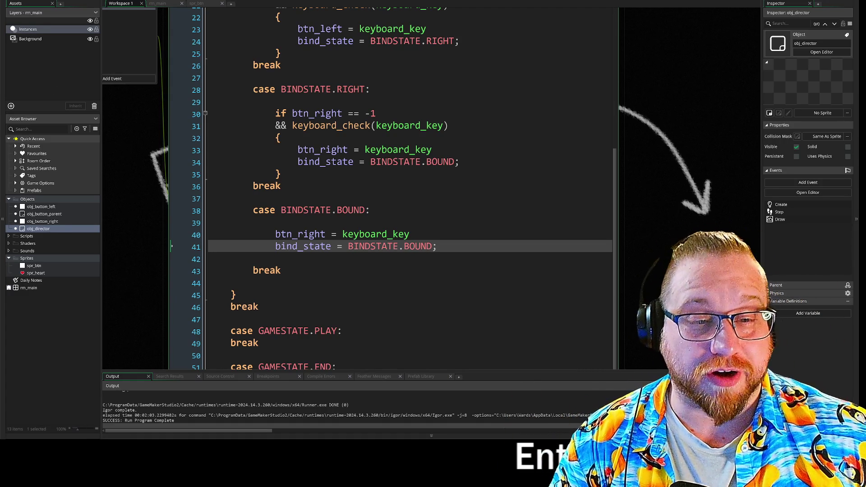
Delete the two assignment lines from the BOUND case and bring up spr_btn's actions menu.
drag(222, 239, 210, 230)
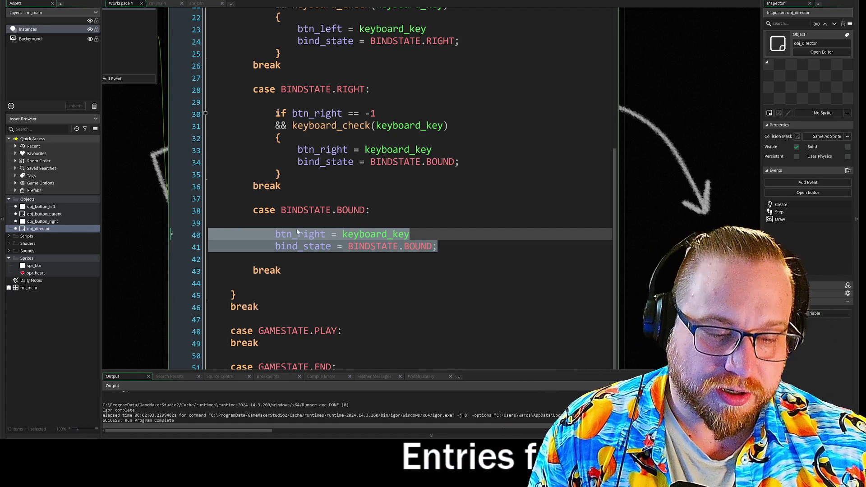
key(BackSpace)
key(BackSpace)
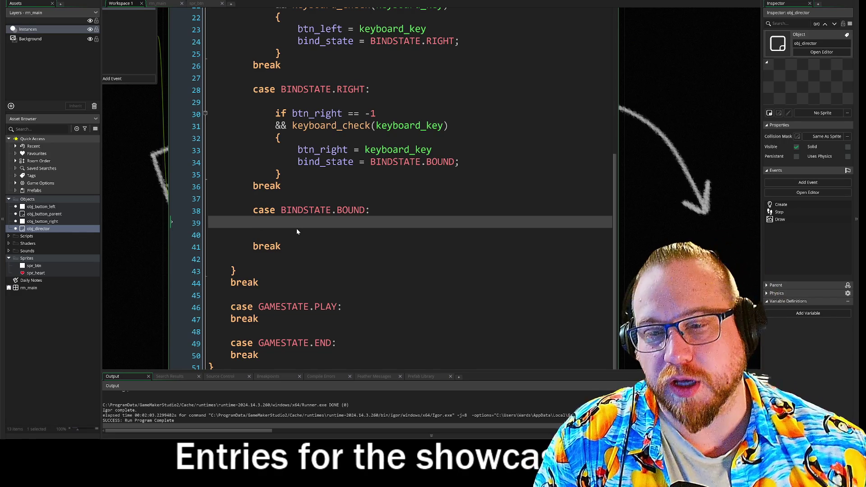
right_click(35, 267)
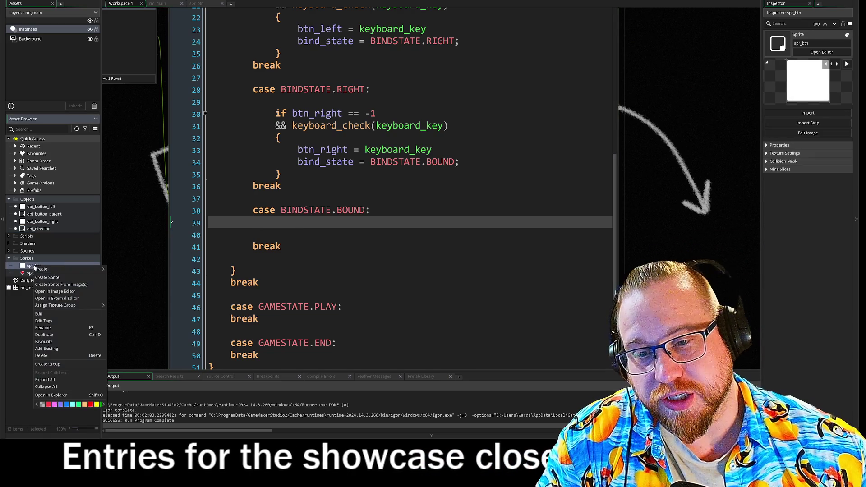
Create a new sprite named spr_plus and resize it to 16×16.
click(58, 278)
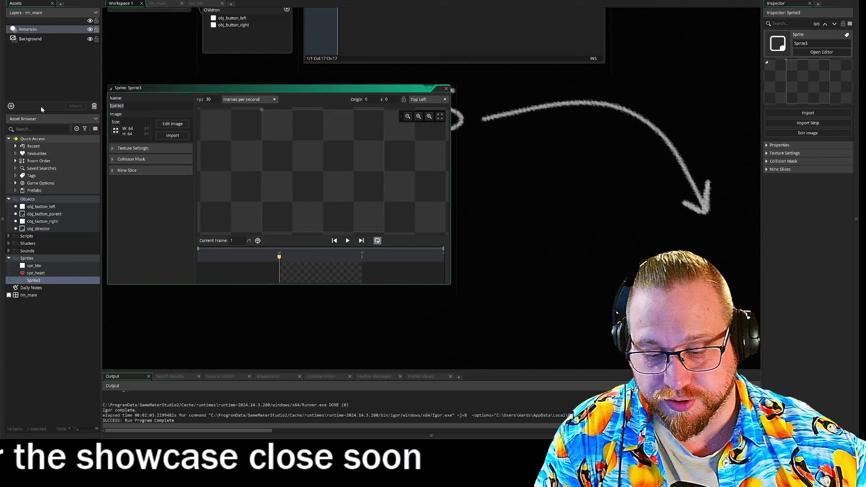
text(spr_)
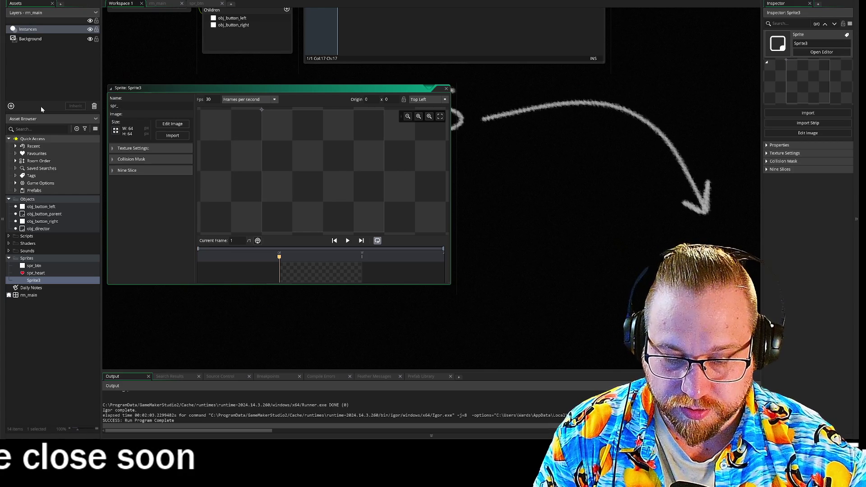
text(plus)
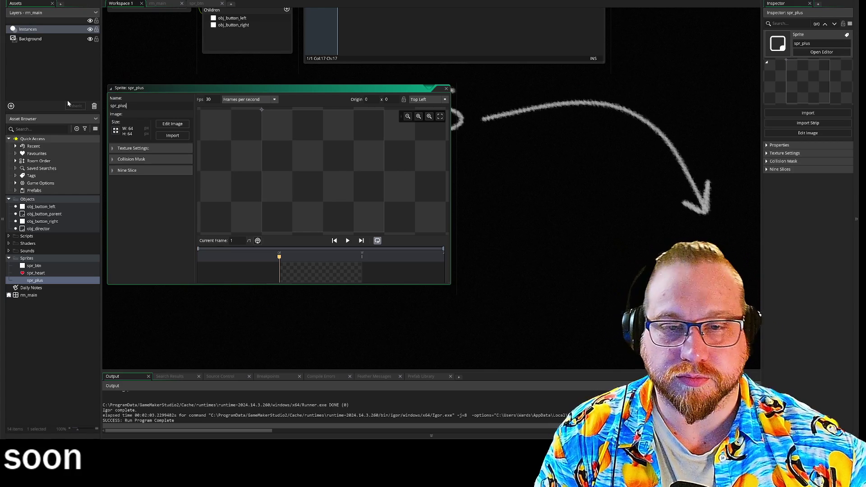
click(116, 131)
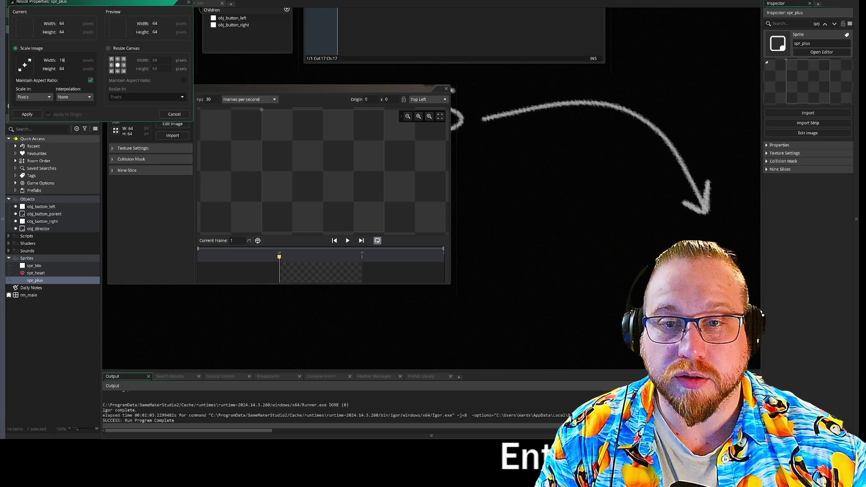
click(27, 114)
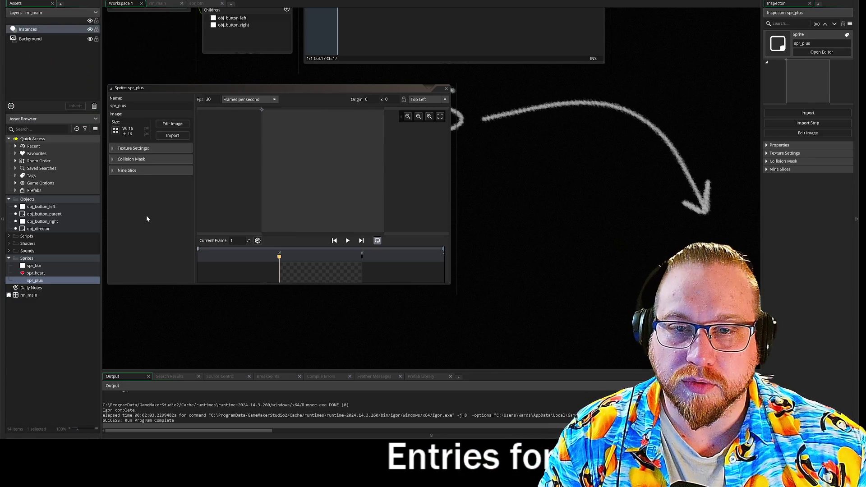
Duplicate spr_plus and rename the copy spr_minus.
right_click(37, 281)
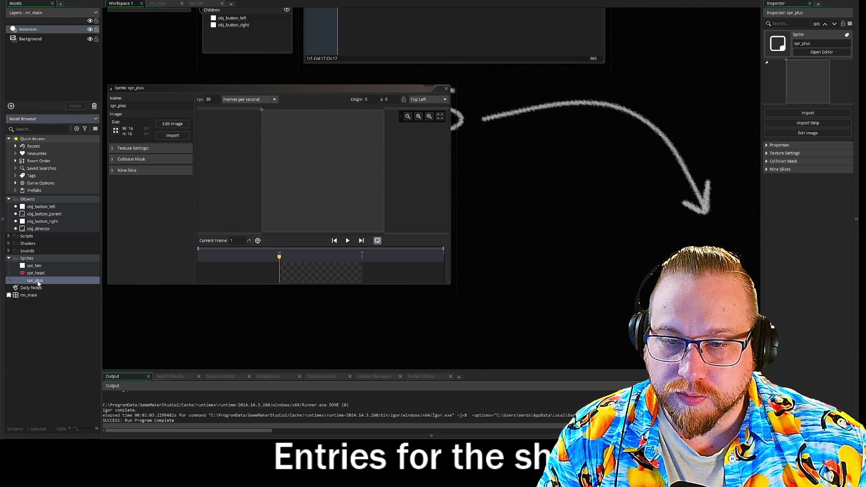
click(47, 350)
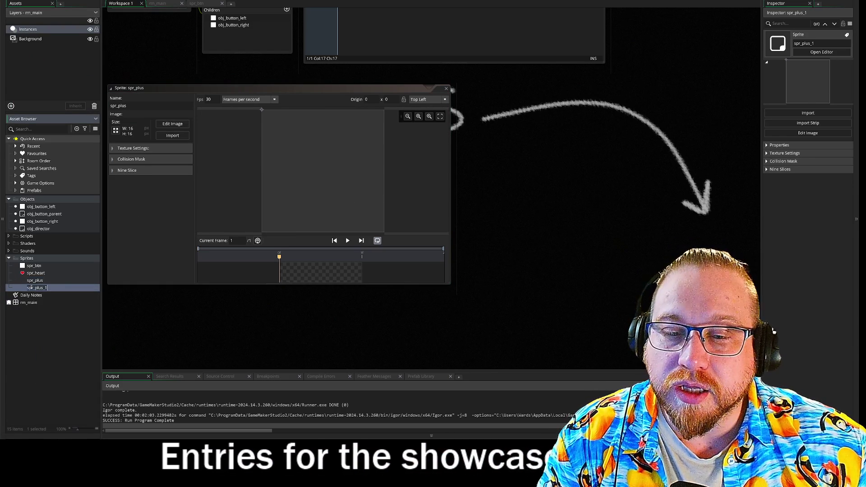
text(spr_p)
key(BackSpace)
text(minus)
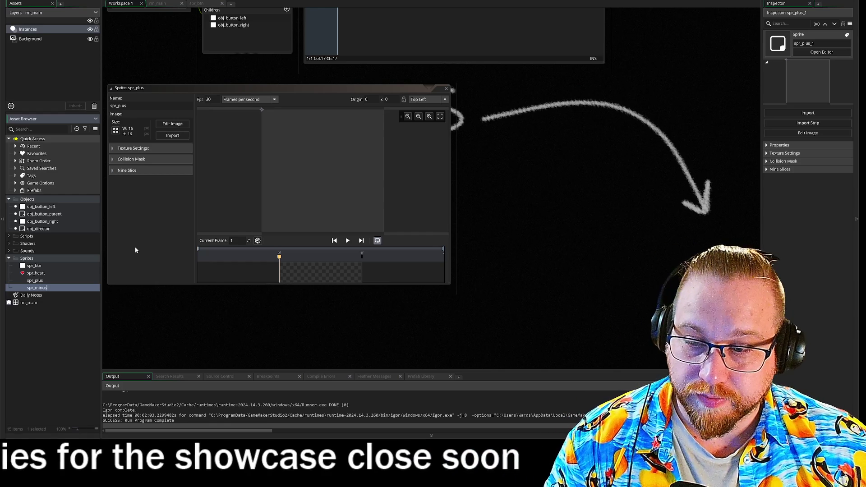
click(152, 235)
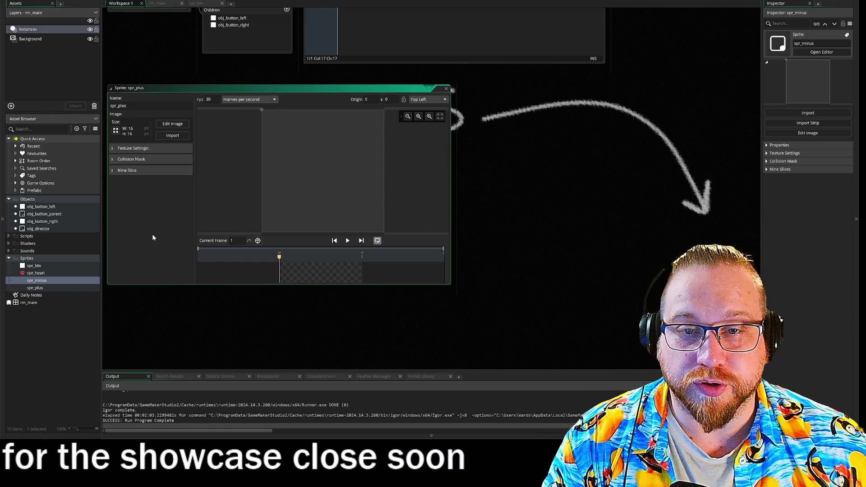
Open spr_plus in the image editor and paint its canvas white with a small brush.
click(43, 287)
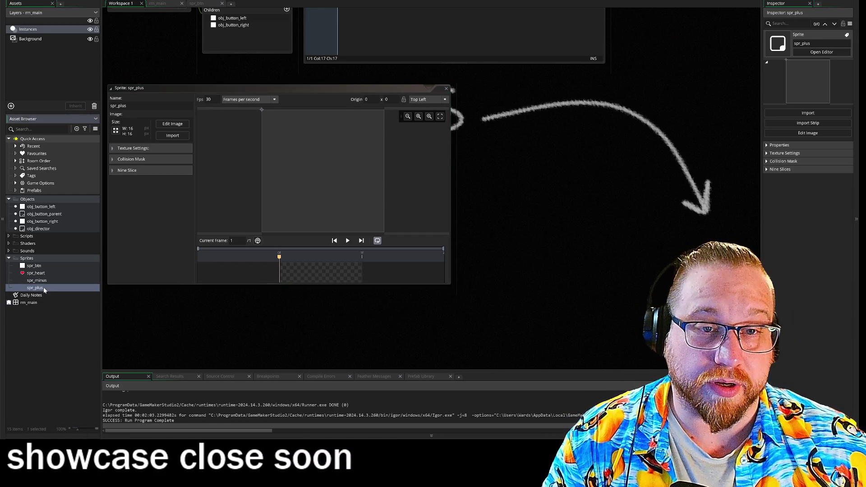
click(173, 125)
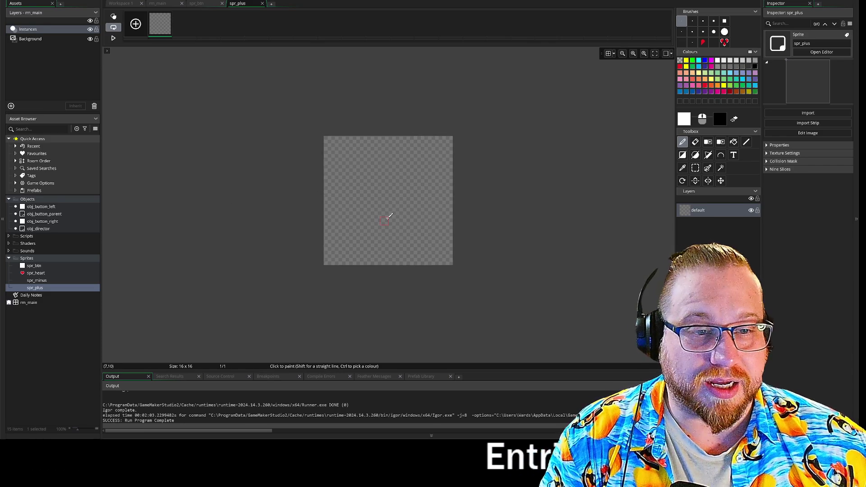
scroll(388, 216, up, 4)
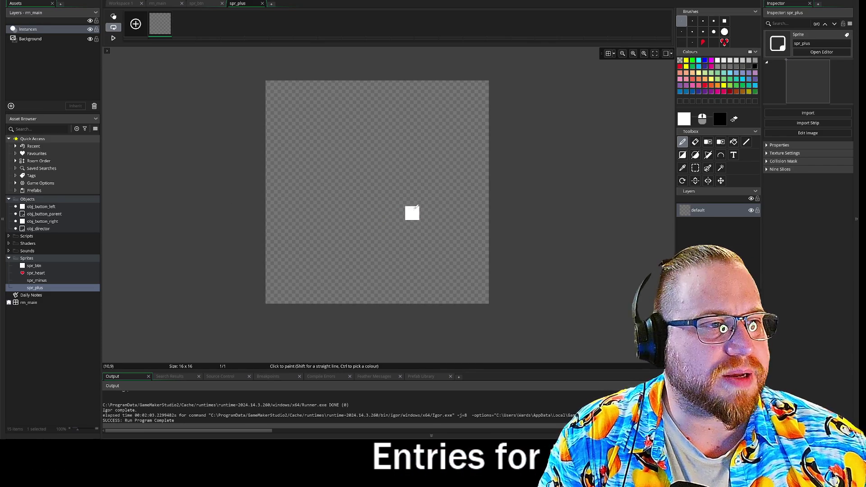
click(703, 32)
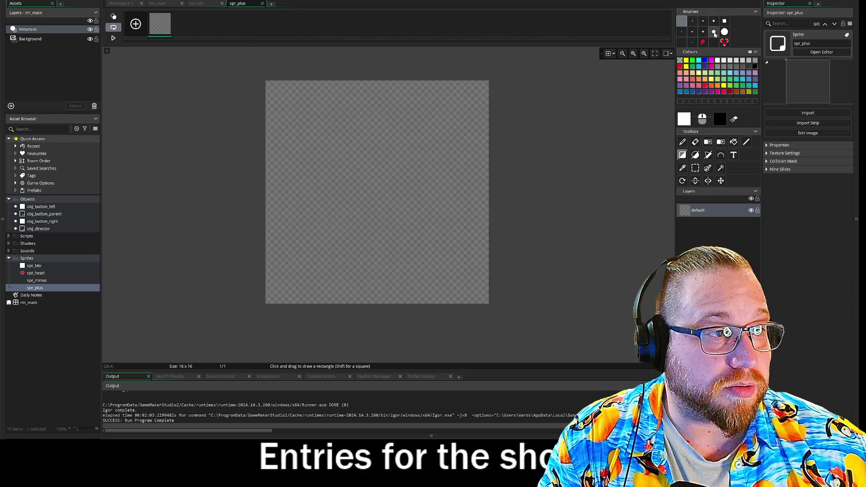
click(692, 31)
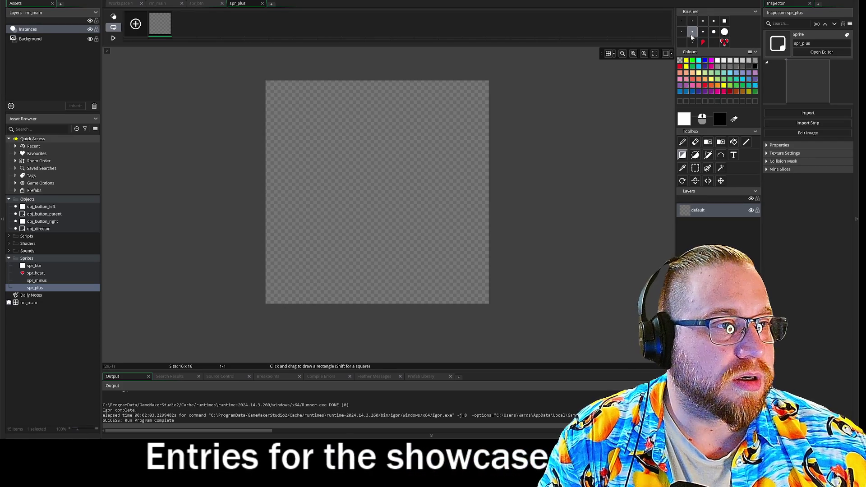
mouse_move(306, 121)
mouse_down()
mouse_move(402, 232)
mouse_move(460, 271)
mouse_up()
drag(360, 178, 408, 228)
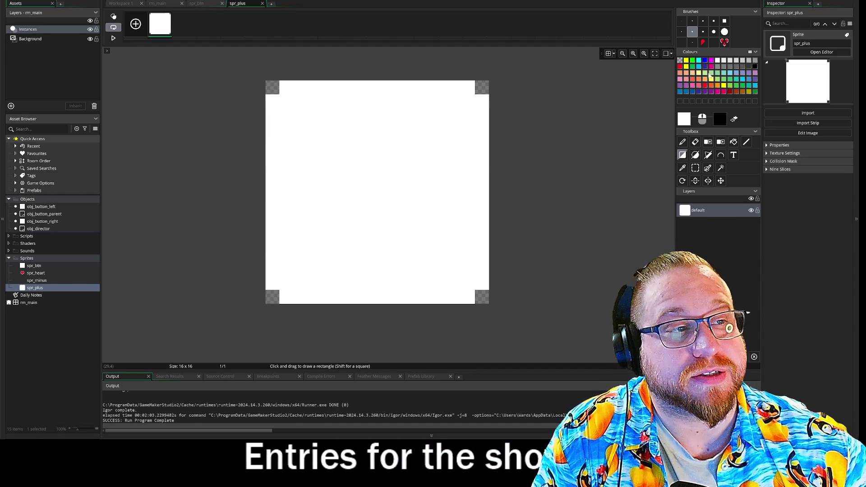
Set up a black 1-pixel line tool and draw the plus sign's vertical bar.
click(692, 20)
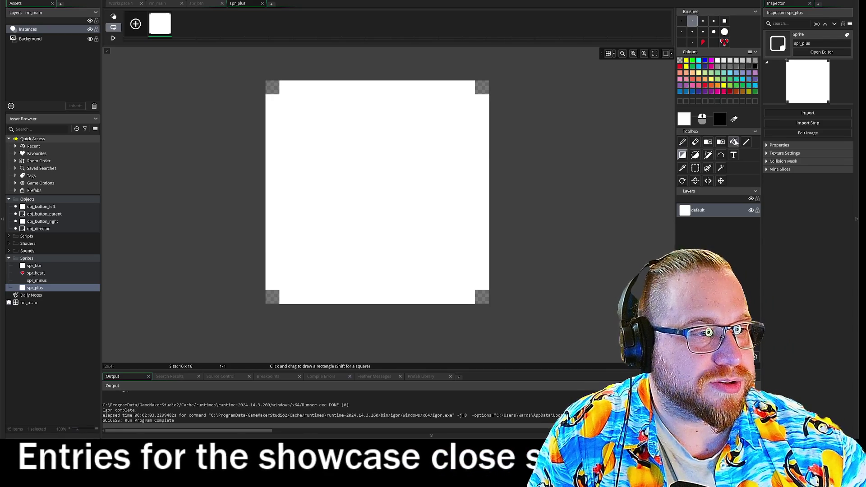
click(746, 142)
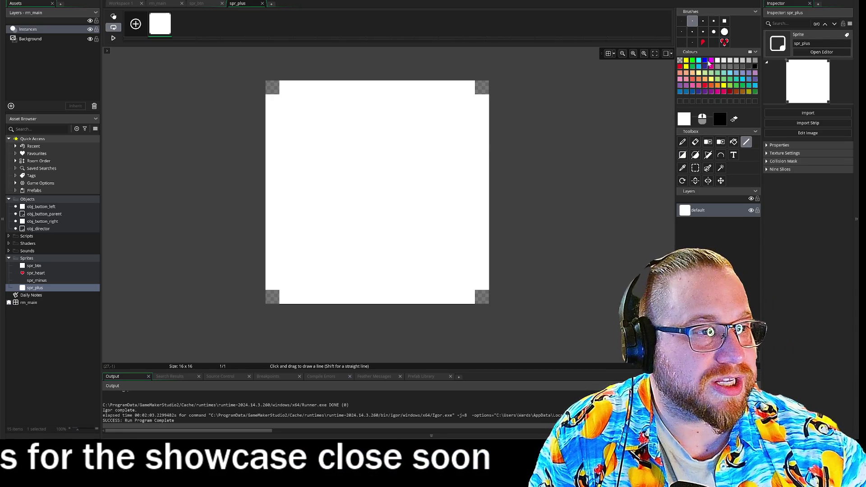
click(734, 119)
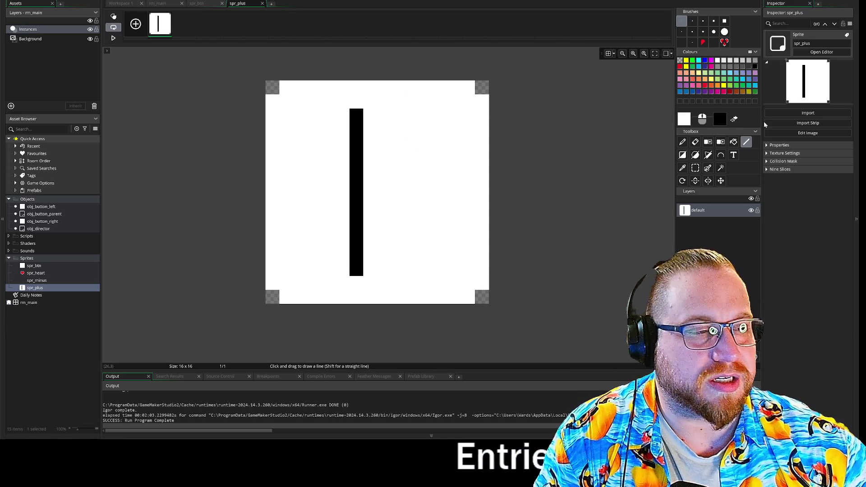
click(686, 119)
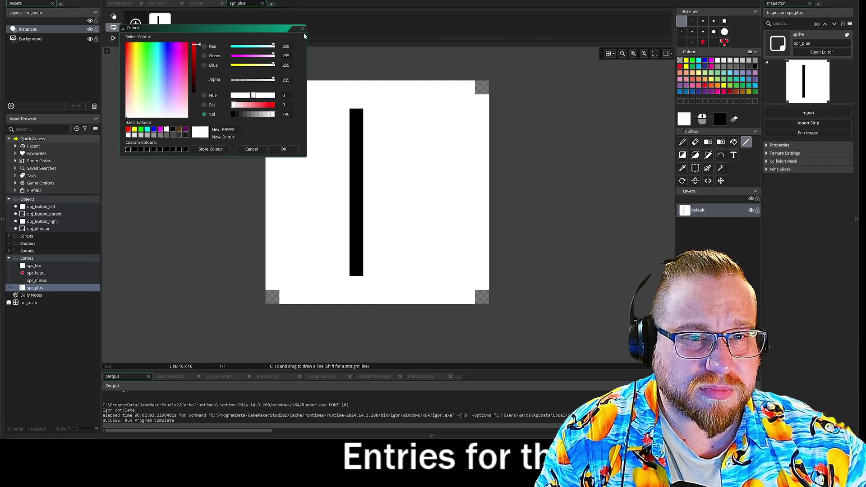
key(Escape)
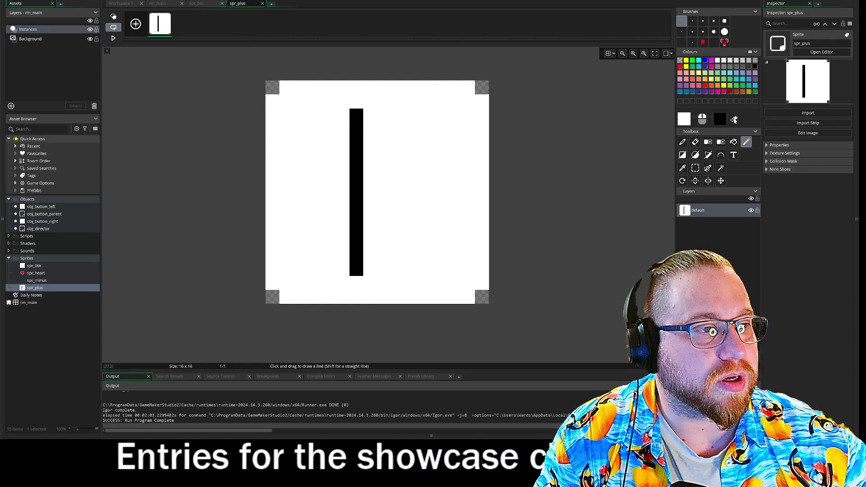
click(735, 120)
drag(359, 114, 381, 116)
click(381, 123)
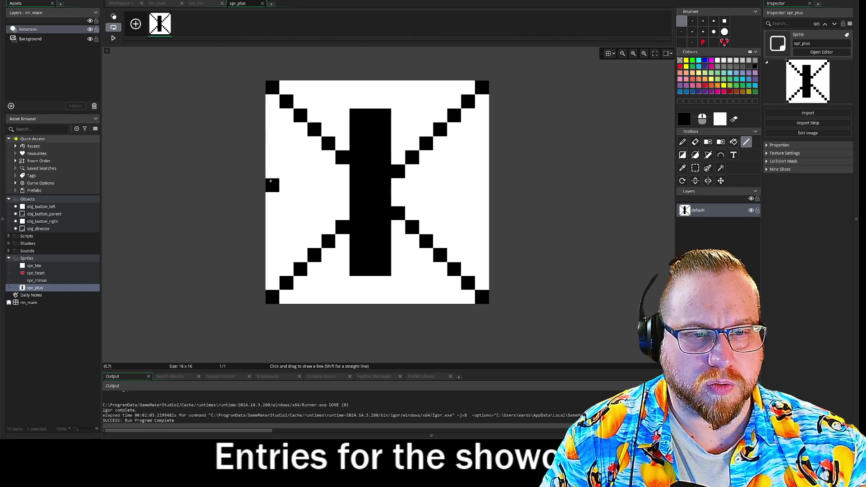
Draw the two-pixel-thick horizontal arm and clean up stray black pixels.
drag(300, 185, 459, 191)
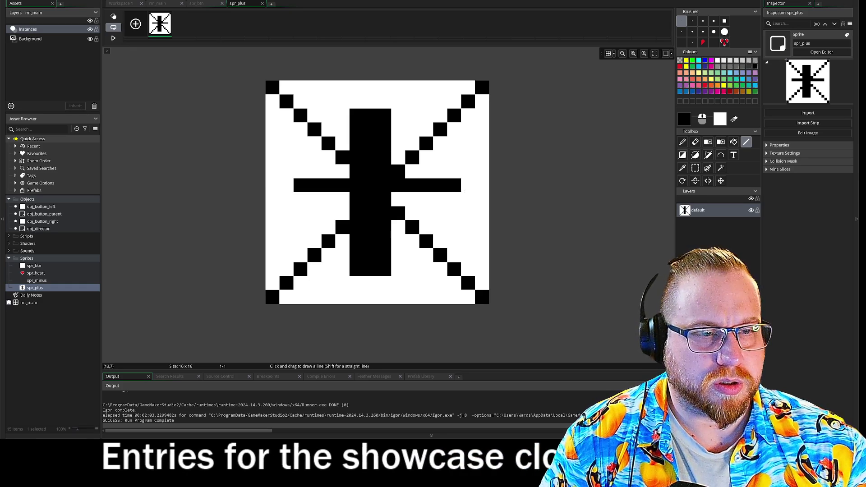
drag(300, 199, 455, 198)
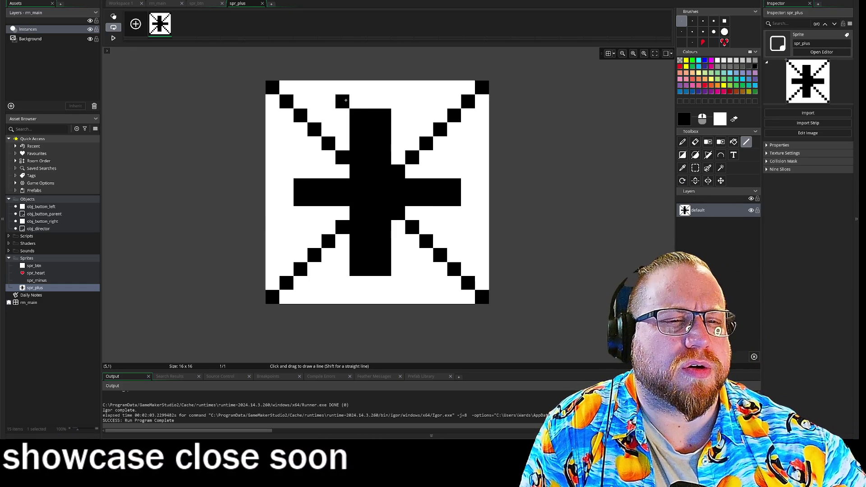
click(734, 119)
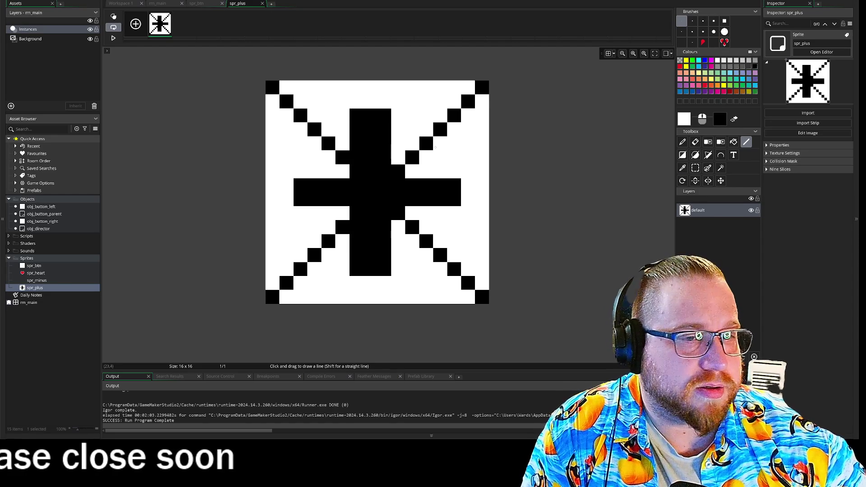
drag(353, 125, 353, 169)
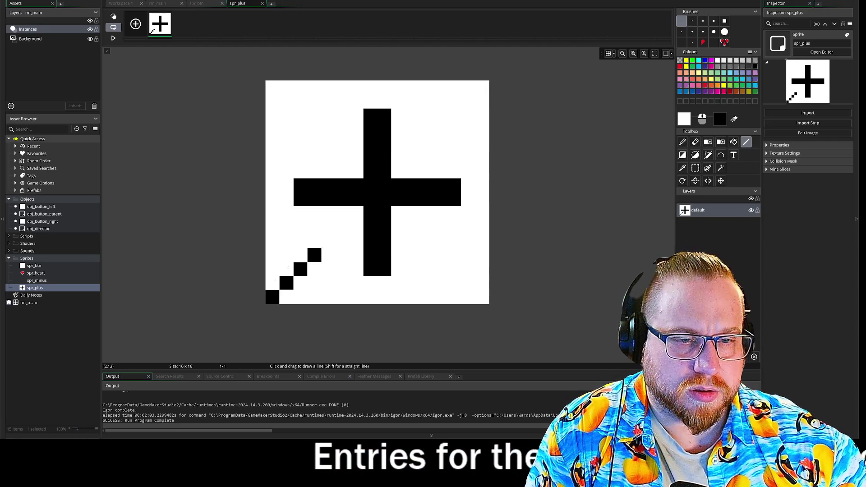
key(ctrl+z)
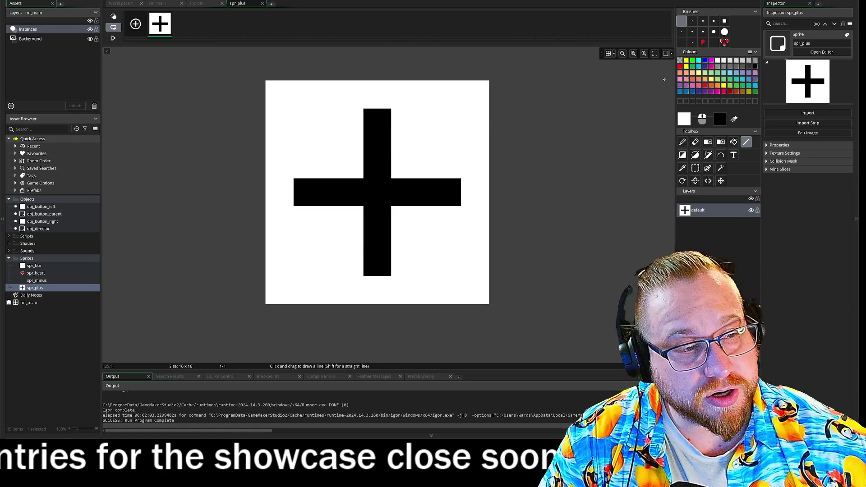
Erase the corner pixels to round the tile's corners, then save the selection as a brush.
key(e)
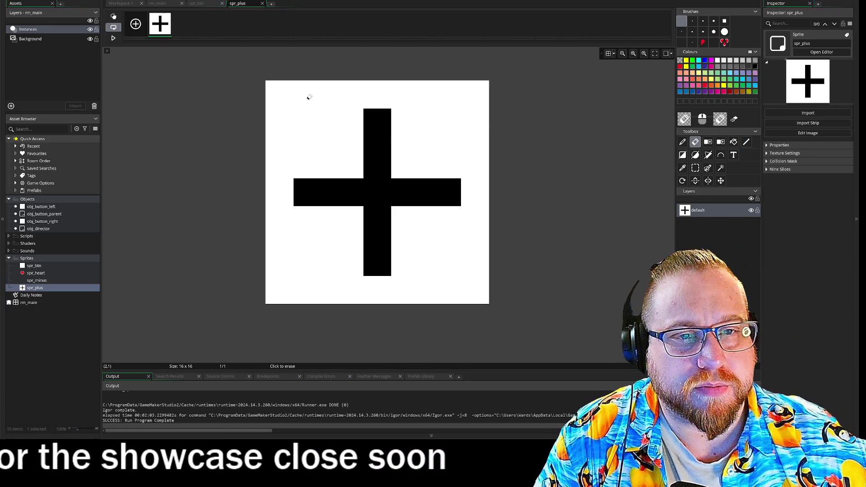
click(272, 87)
click(272, 101)
click(296, 87)
click(482, 87)
click(482, 101)
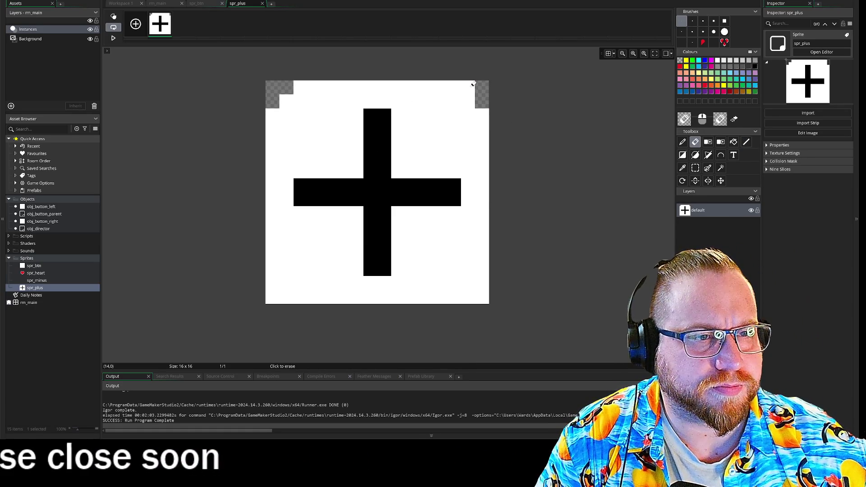
click(473, 84)
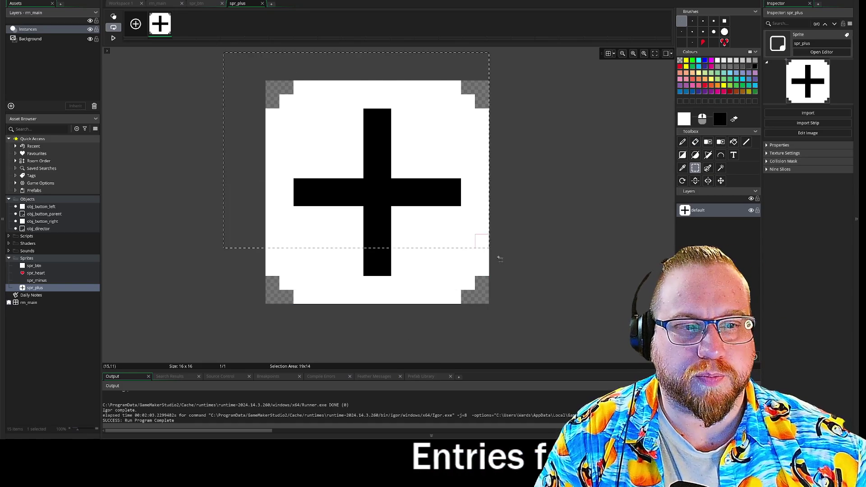
key(ctrl+b)
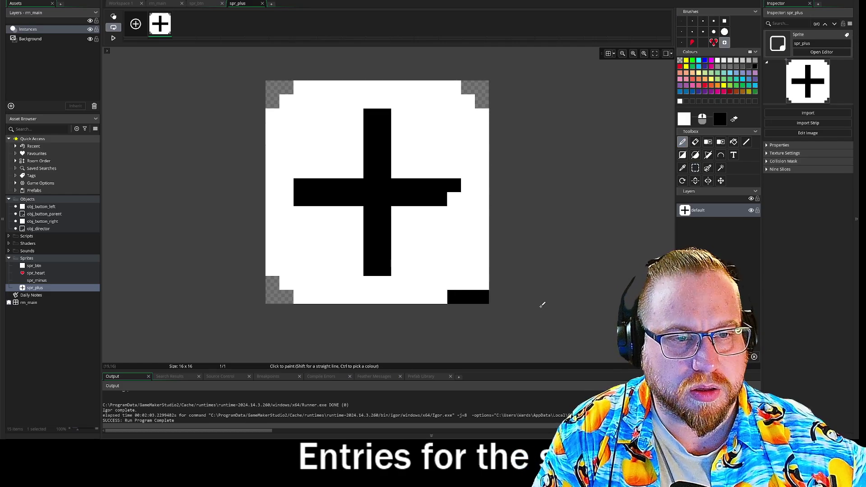
Open spr_minus's image editor and stamp the plus brush onto its canvas.
double_click(37, 280)
click(173, 123)
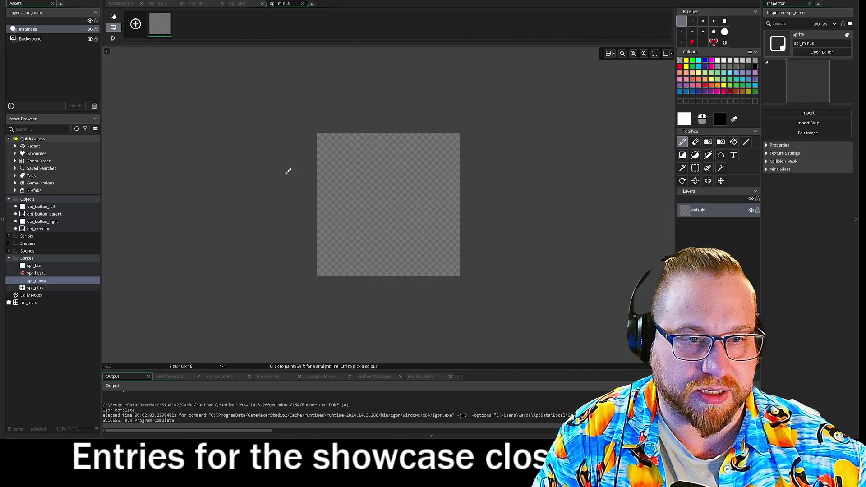
click(725, 42)
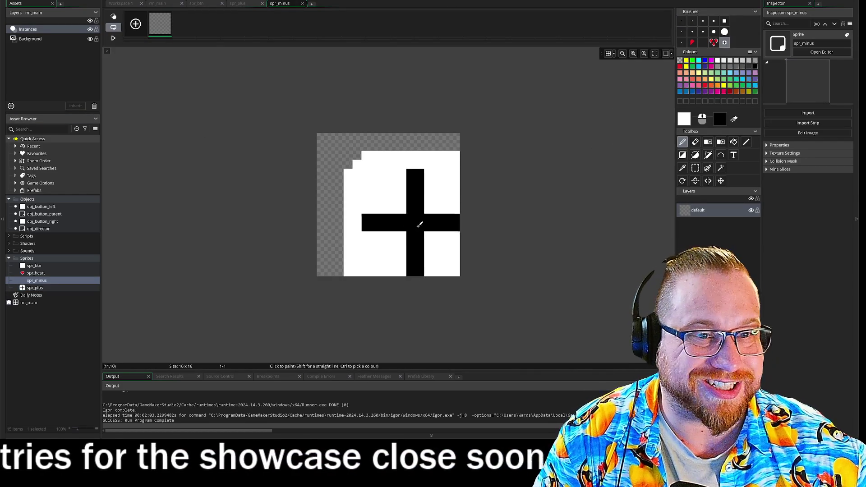
click(396, 209)
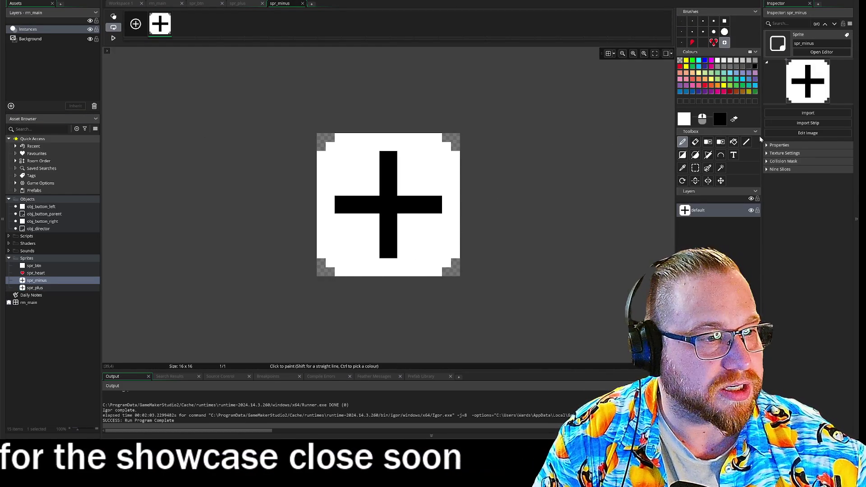
Paint white over the vertical bar to leave a minus sign, then close the editor.
click(695, 141)
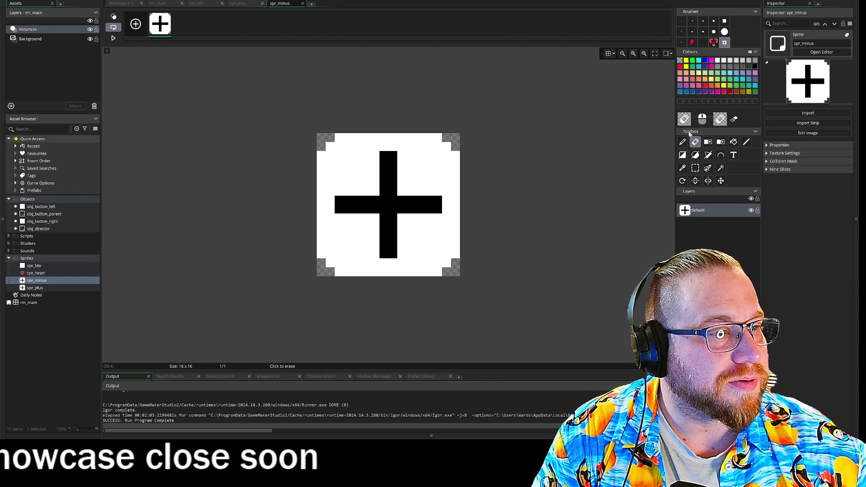
click(682, 142)
click(703, 21)
drag(388, 165, 391, 178)
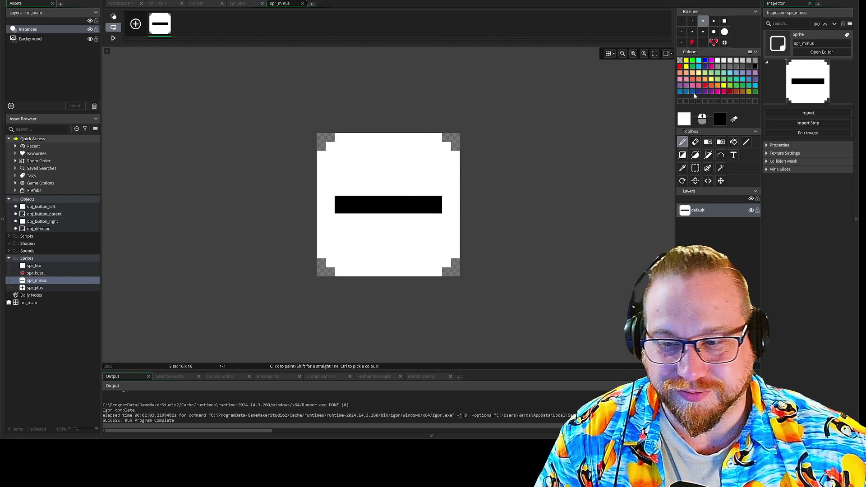
click(303, 4)
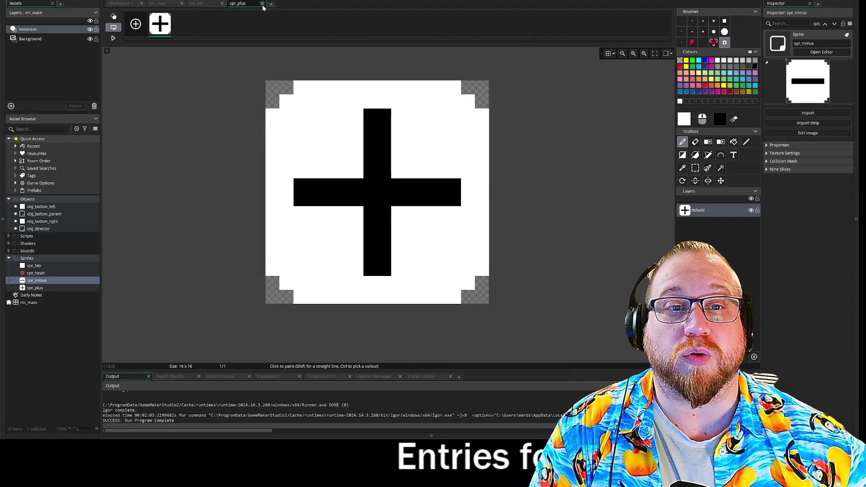
Close the spr_plus and spr_btn image editors, then give spr_minus a Middle Centre origin and close it.
click(262, 4)
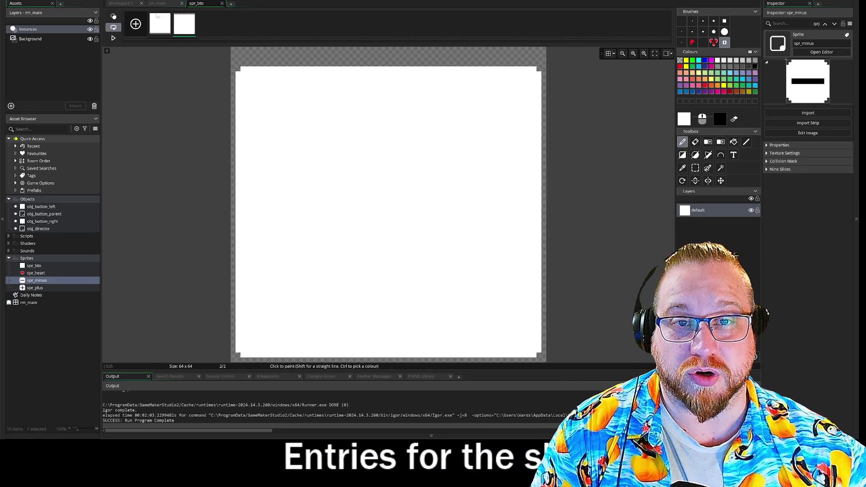
click(222, 4)
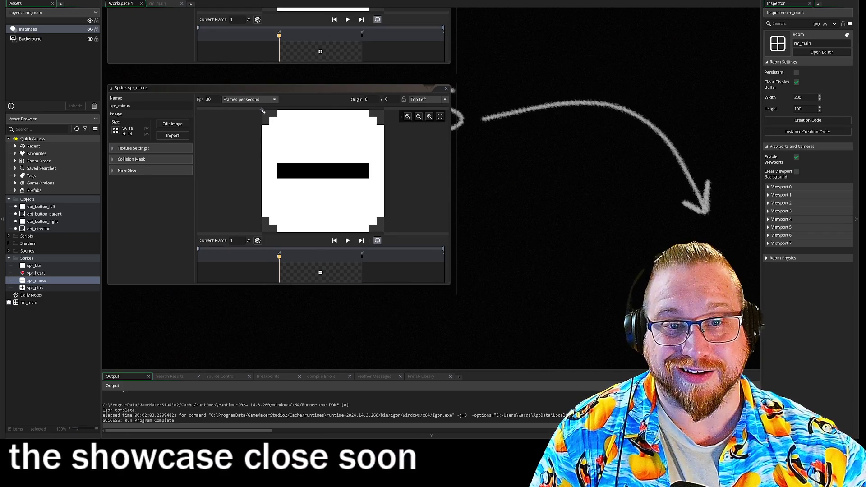
click(323, 171)
click(444, 99)
click(487, 100)
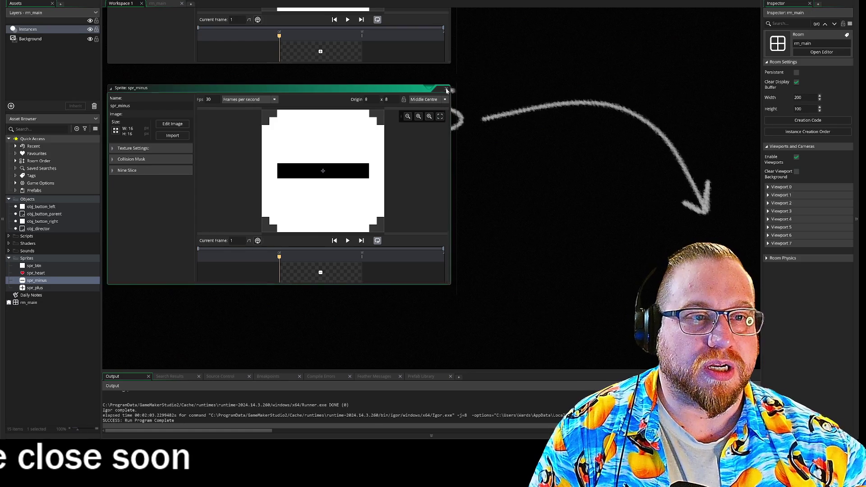
click(447, 88)
Set spr_plus's origin to Middle Centre and close its sprite window.
scroll(502, 148, up, 3)
click(454, 55)
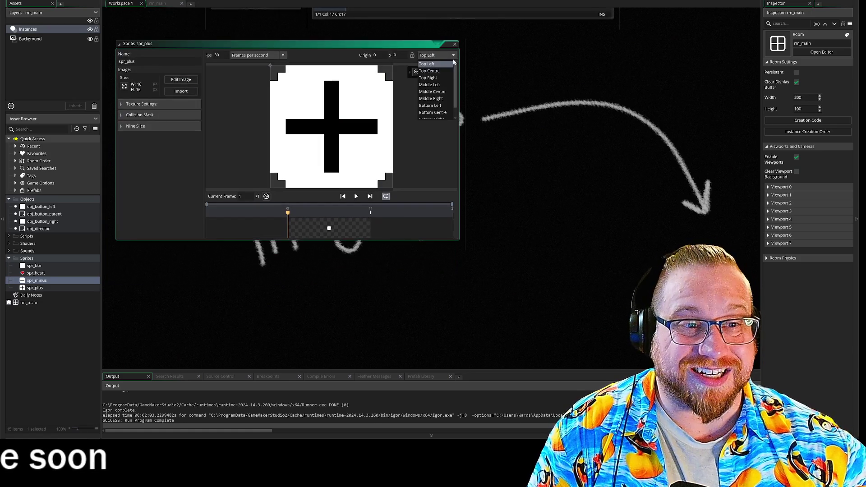
click(441, 92)
click(455, 44)
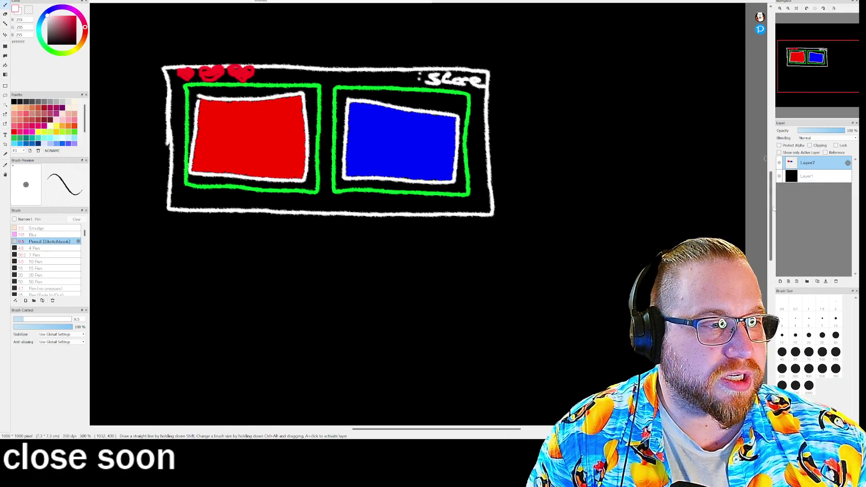
scroll(766, 158, down, 5)
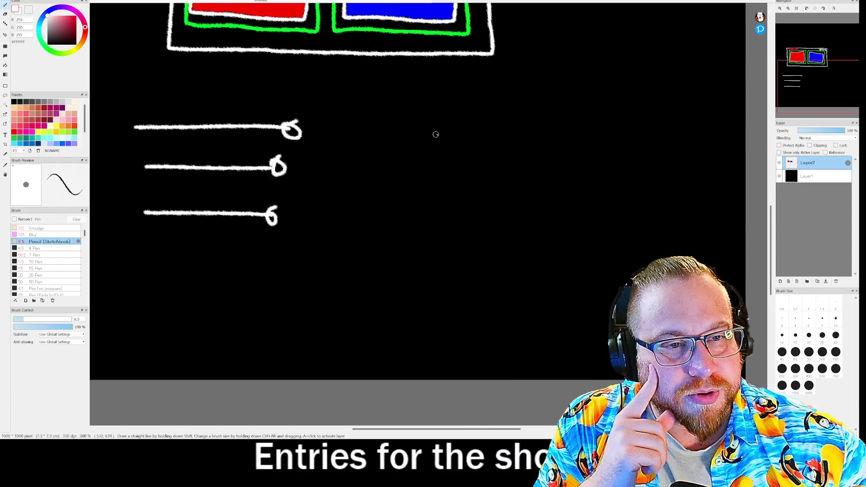
drag(436, 133, 604, 129)
drag(437, 180, 620, 180)
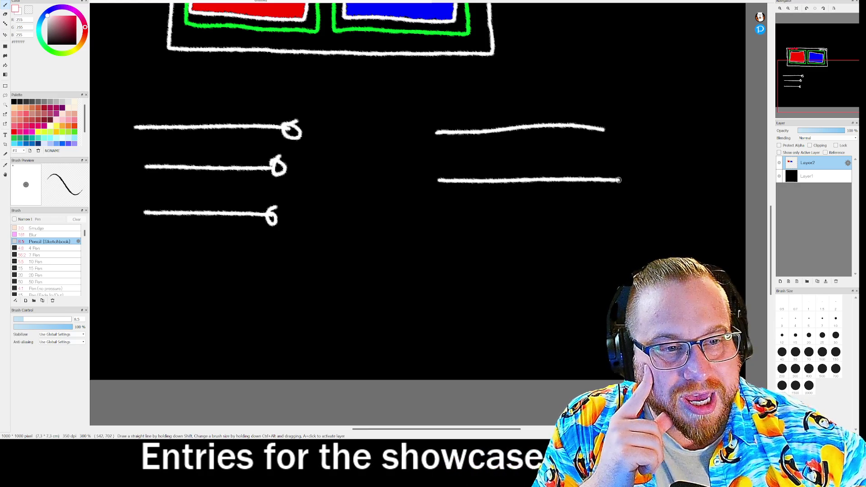
drag(435, 220, 609, 223)
drag(436, 130, 442, 132)
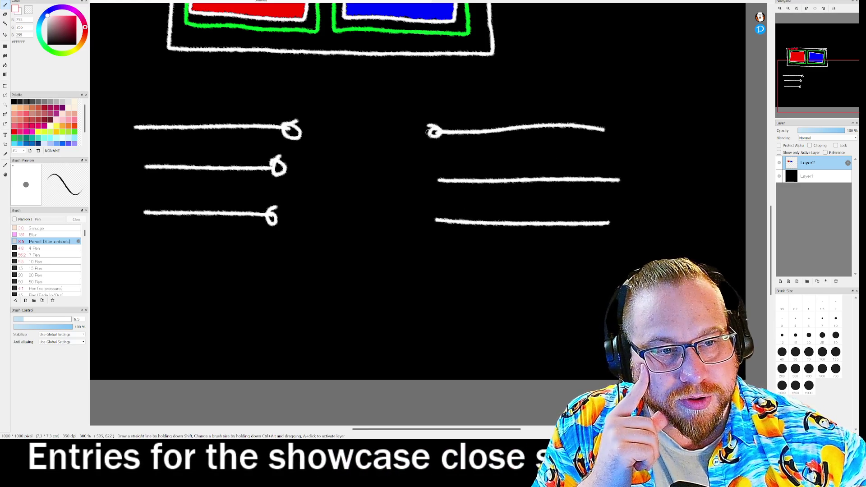
drag(434, 176, 445, 181)
drag(436, 218, 444, 223)
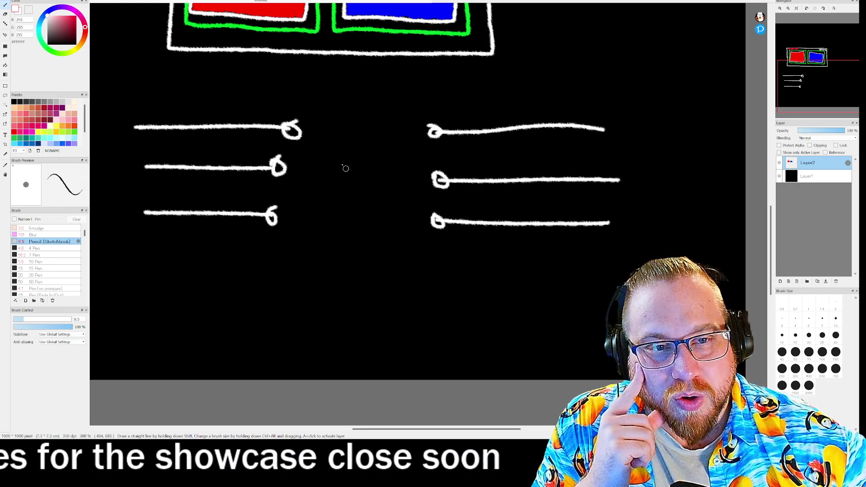
mouse_move(308, 102)
mouse_down()
mouse_move(290, 216)
mouse_move(359, 258)
mouse_move(410, 191)
mouse_move(410, 128)
mouse_move(308, 103)
mouse_up()
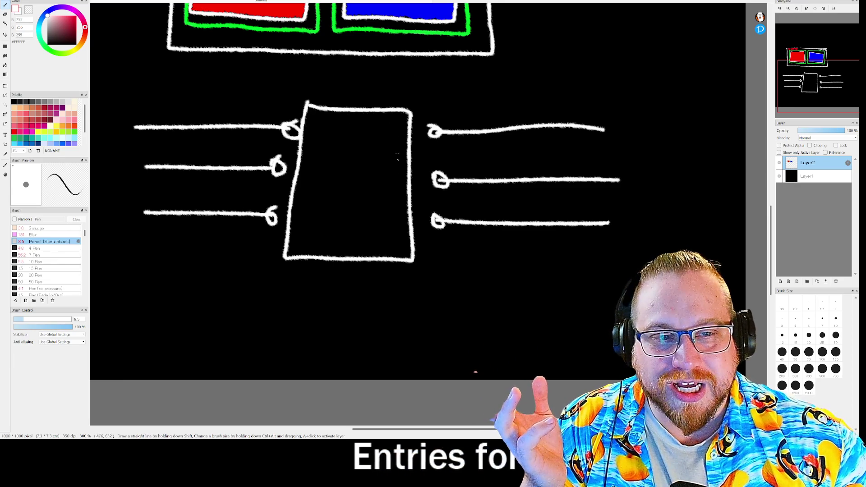
mouse_move(605, 11)
mouse_down()
mouse_move(605, 27)
mouse_move(682, 82)
mouse_move(607, 10)
mouse_up()
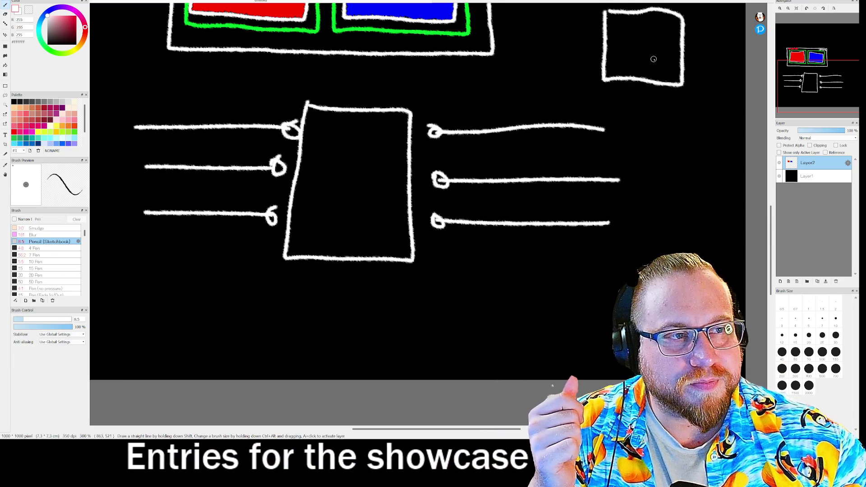
mouse_move(590, 55)
mouse_down()
mouse_move(422, 86)
mouse_move(449, 82)
mouse_up()
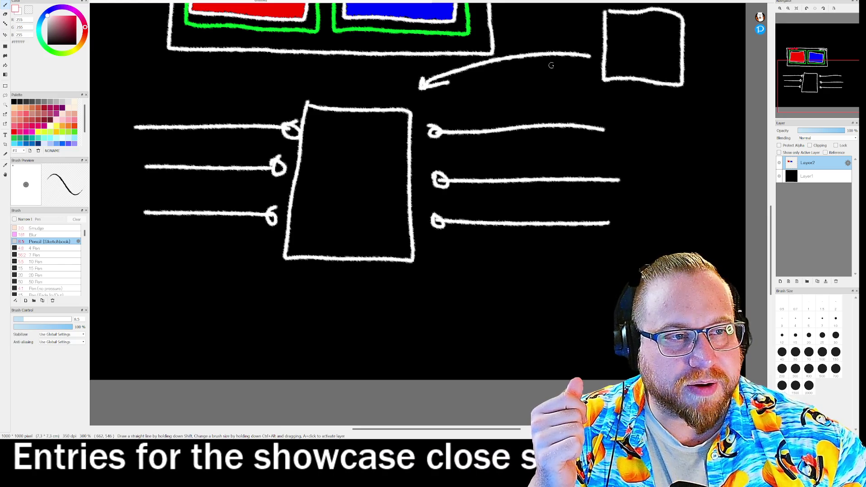
drag(572, 42, 586, 63)
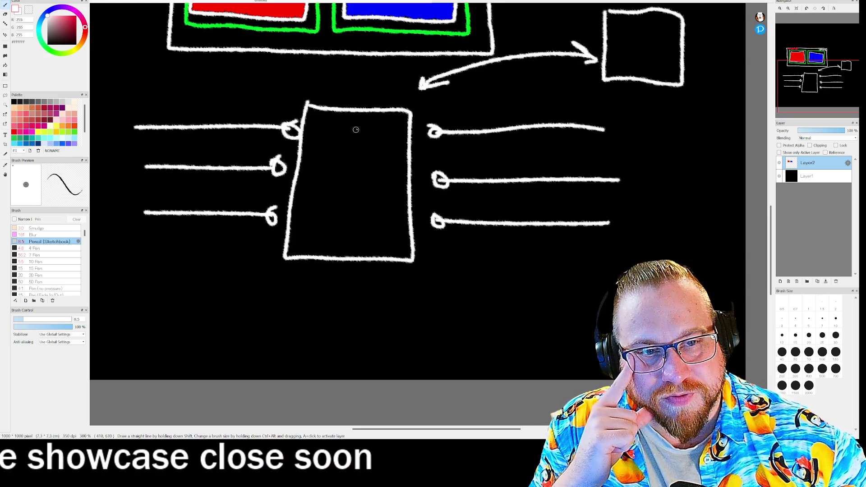
drag(307, 107, 363, 111)
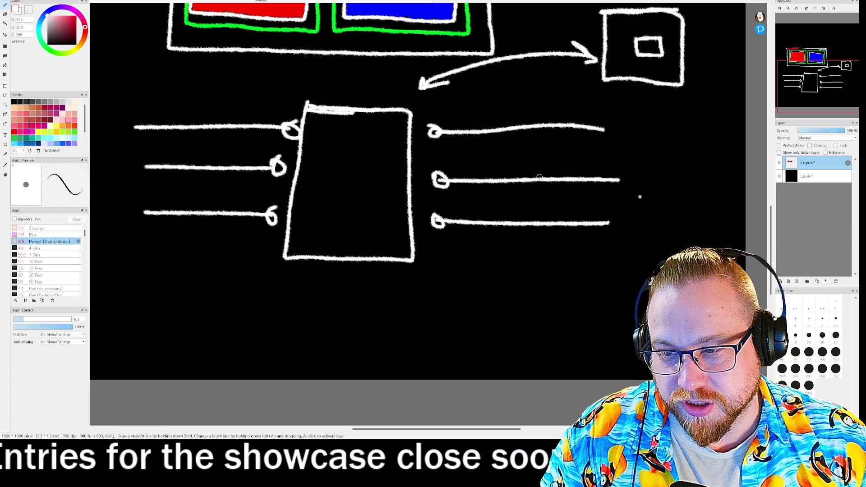
key(ctrl+z)
key(ctrl+z)
key(ctrl+z)
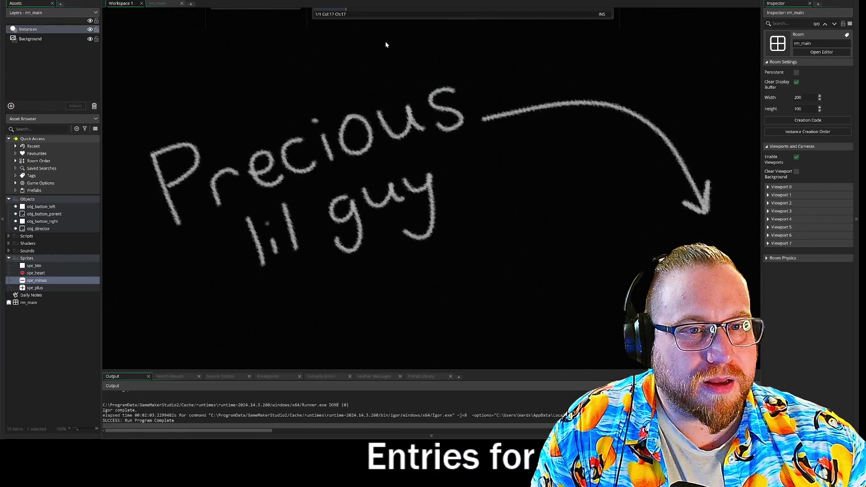
scroll(421, 199, up, 5)
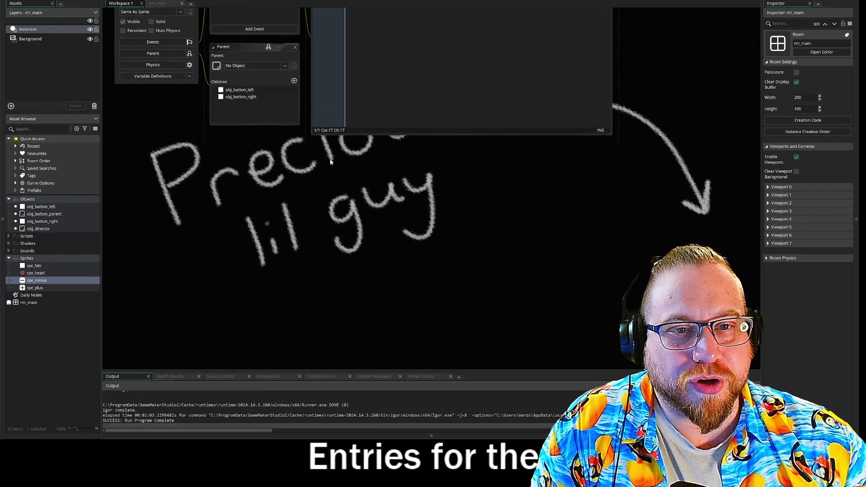
Open the spr_plus and spr_minus sprites to check them, then close both sprite windows.
drag(182, 243, 168, 225)
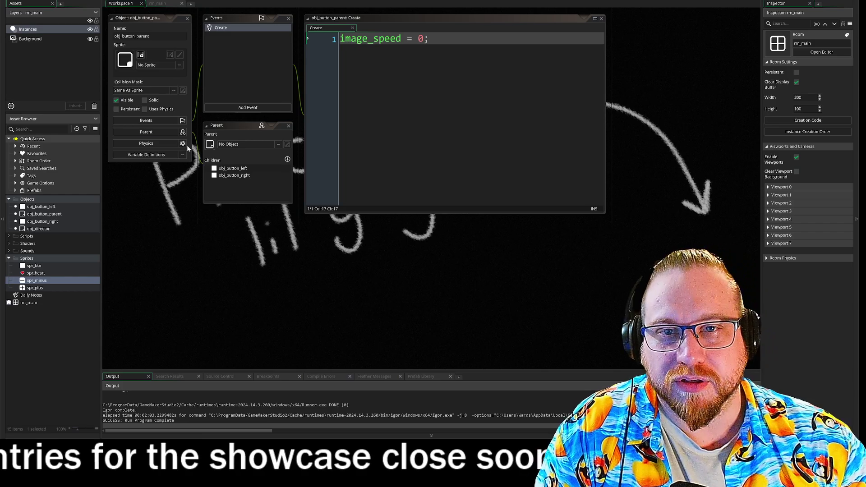
mouse_move(161, 196)
mouse_down()
mouse_move(186, 311)
mouse_move(197, 322)
mouse_up()
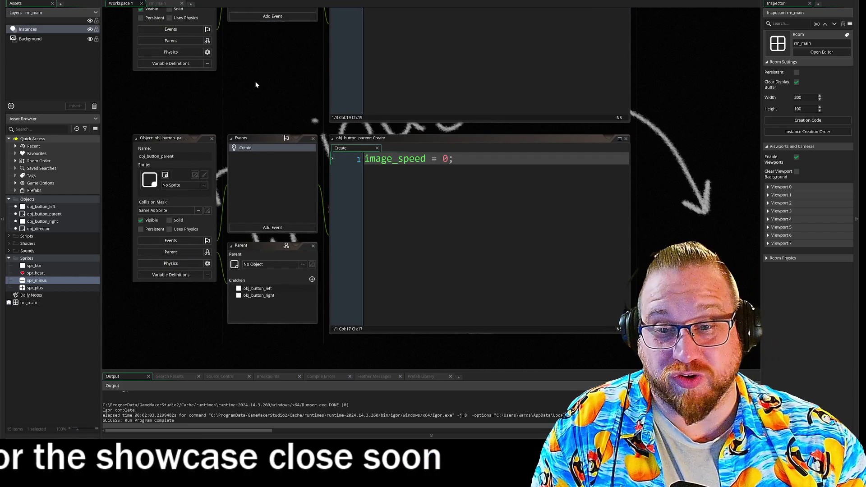
double_click(38, 288)
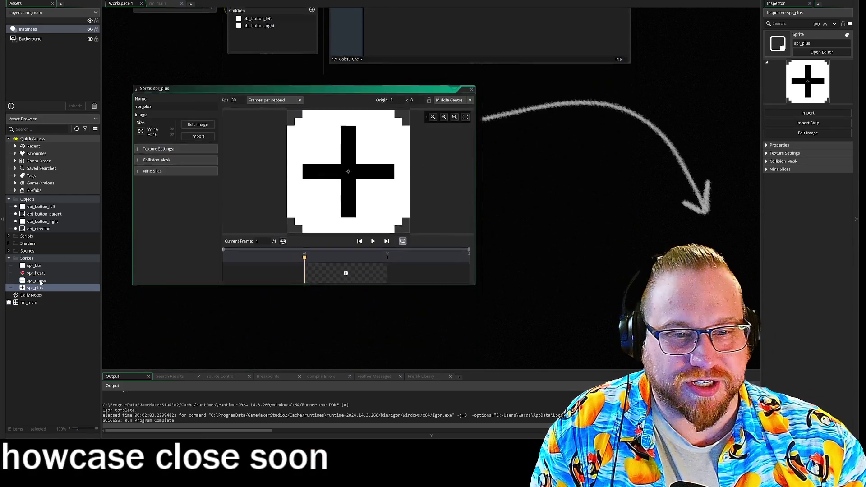
double_click(37, 280)
click(472, 89)
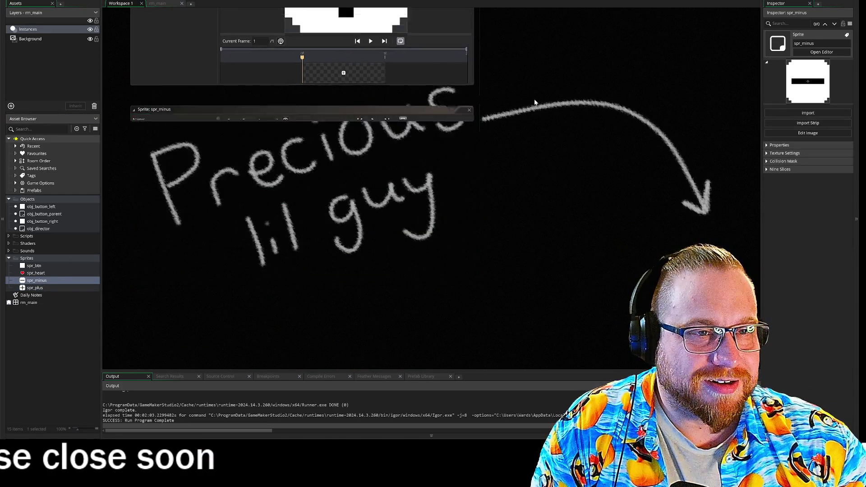
click(488, 89)
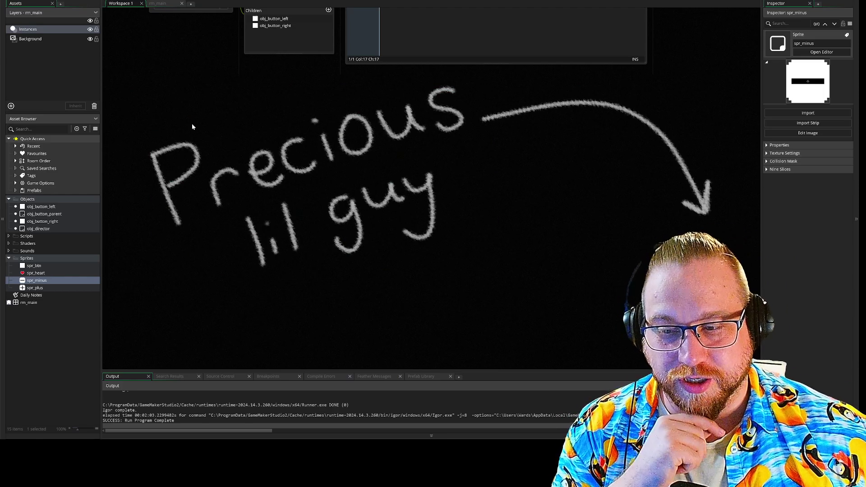
Pan past obj_button_parent to the obj_button_left and obj_button_right Create events.
drag(174, 31, 211, 215)
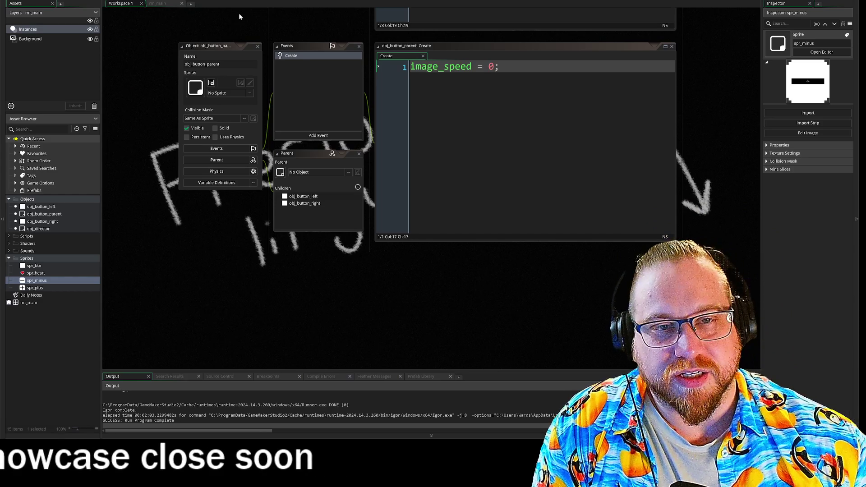
scroll(263, 39, up, 5)
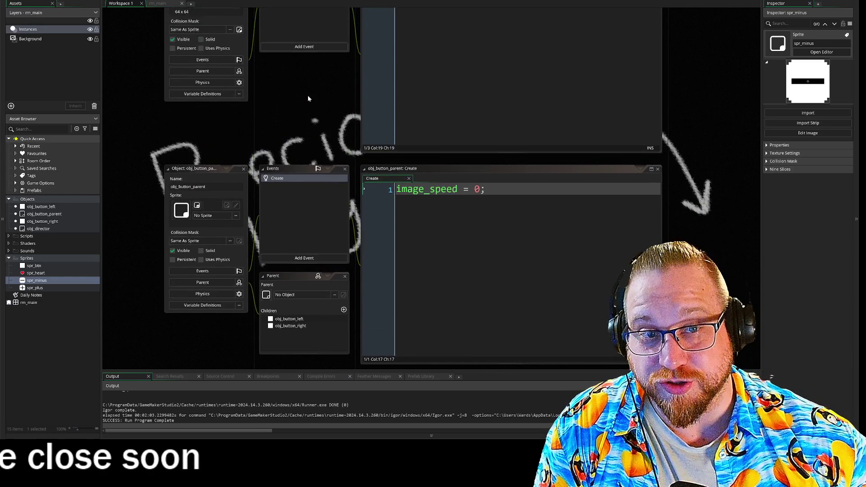
scroll(306, 197, up, 5)
scroll(311, 81, up, 6)
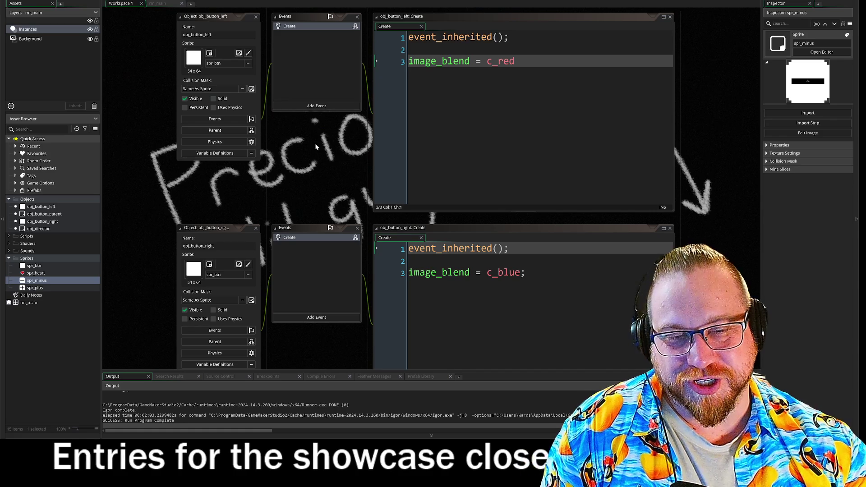
In obj_director's Create code, set snd_left = 0.5 and add snd_right = 0.5, followed by two blank lines.
scroll(354, 121, up, 3)
scroll(351, 186, up, 4)
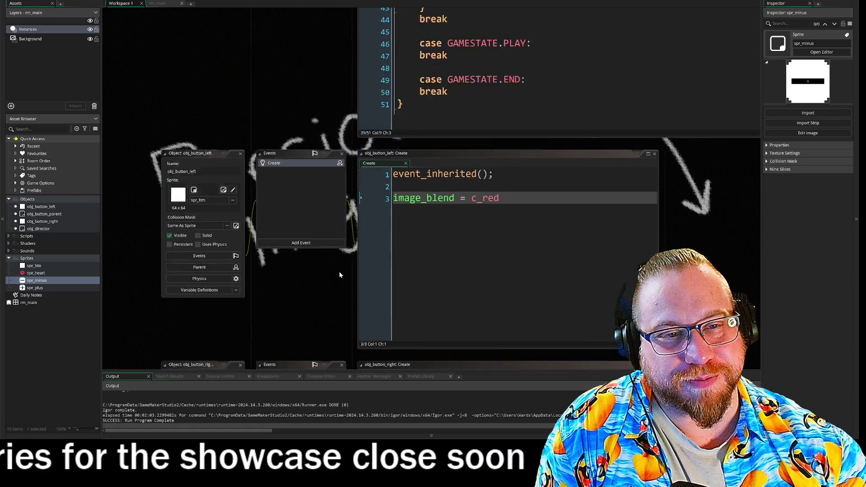
scroll(335, 52, up, 3)
scroll(312, 137, down, 5)
text(snd_left = 0)
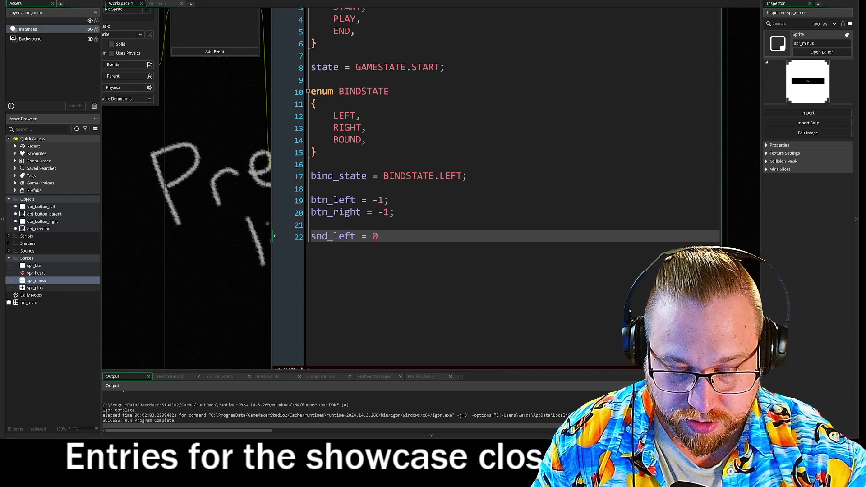
text(.5;)
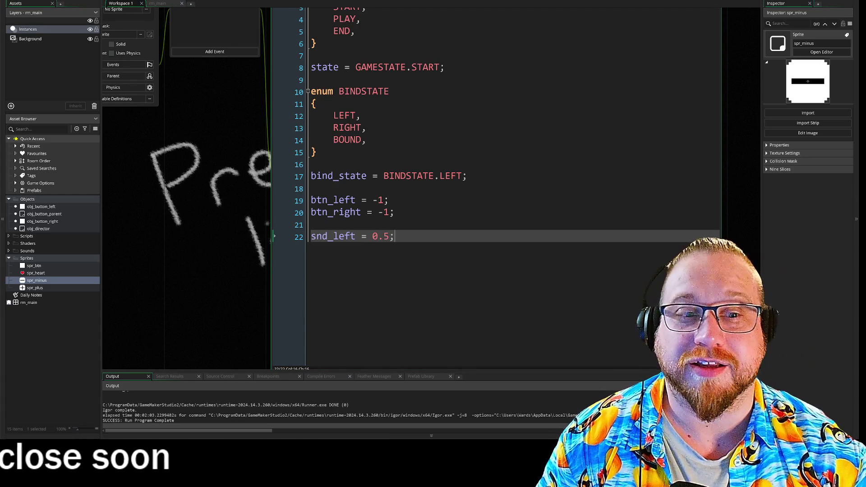
key(Return)
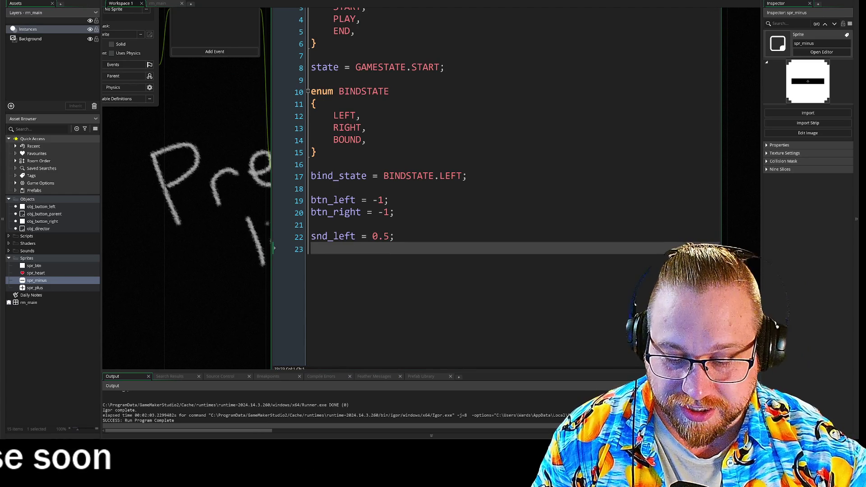
text(snd_)
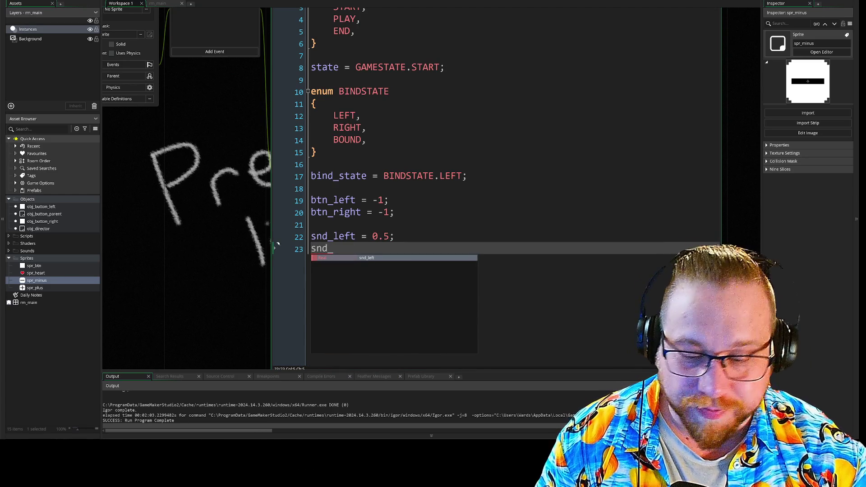
text(right = 0.5;)
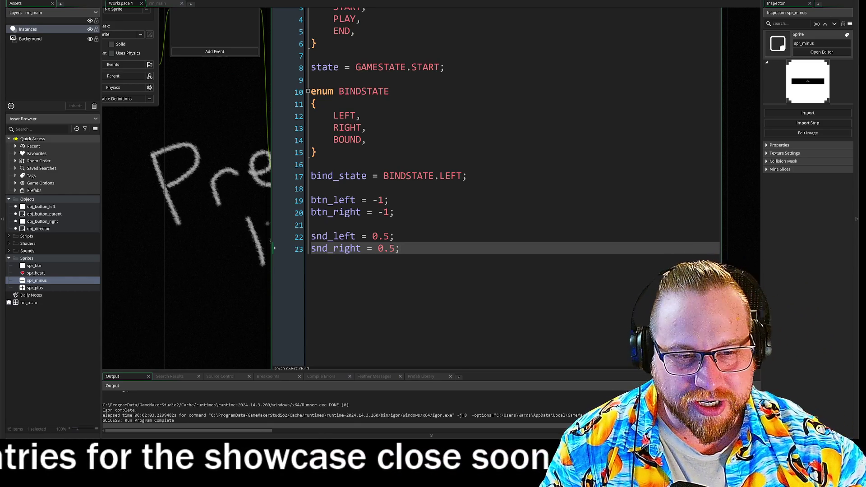
key(Return)
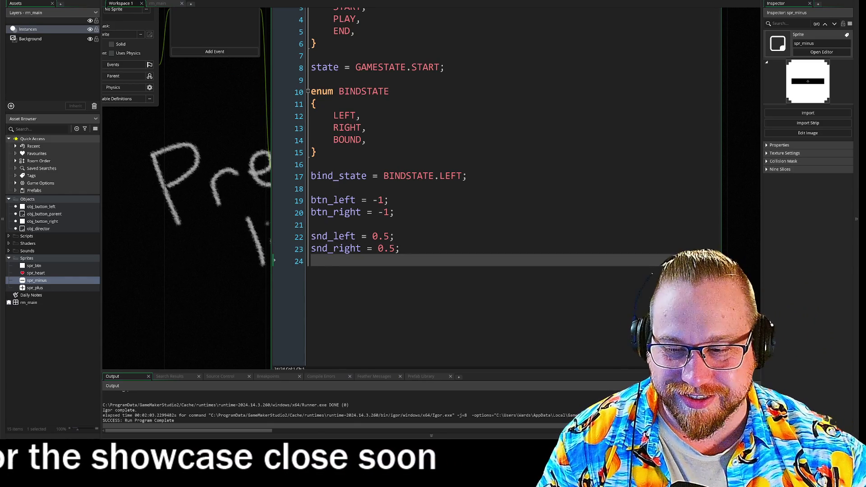
key(Return)
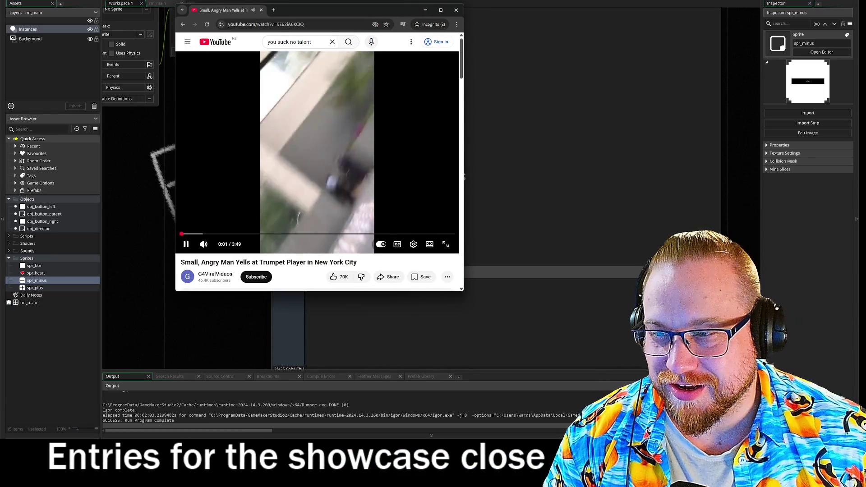
Enlarge the browser and video player, skip ahead to 1:42, pause, then close the browser.
mouse_move(464, 292)
mouse_down()
mouse_move(638, 397)
mouse_move(590, 416)
mouse_up()
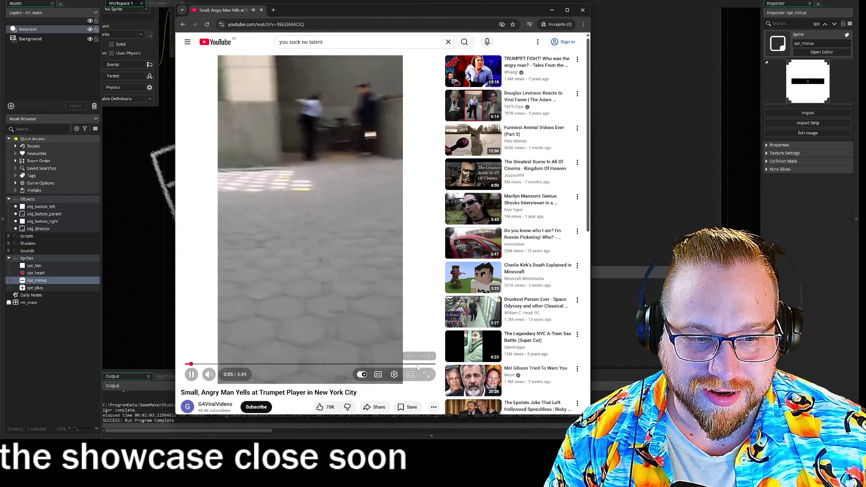
click(410, 374)
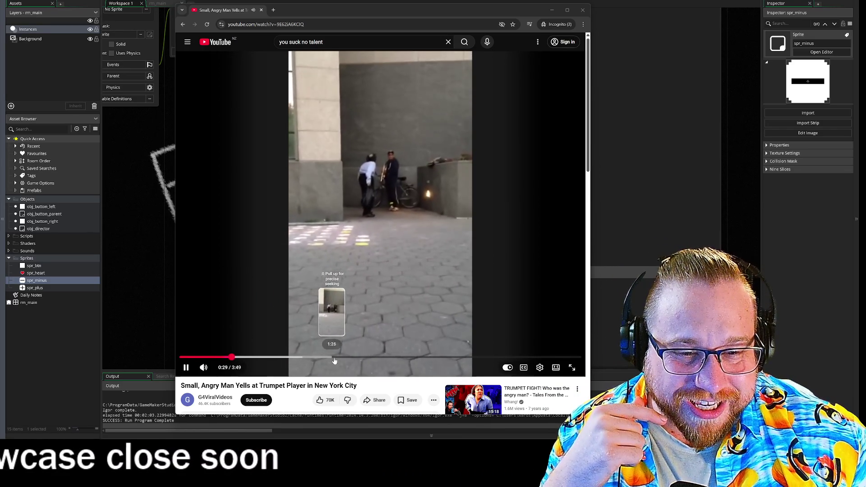
click(358, 357)
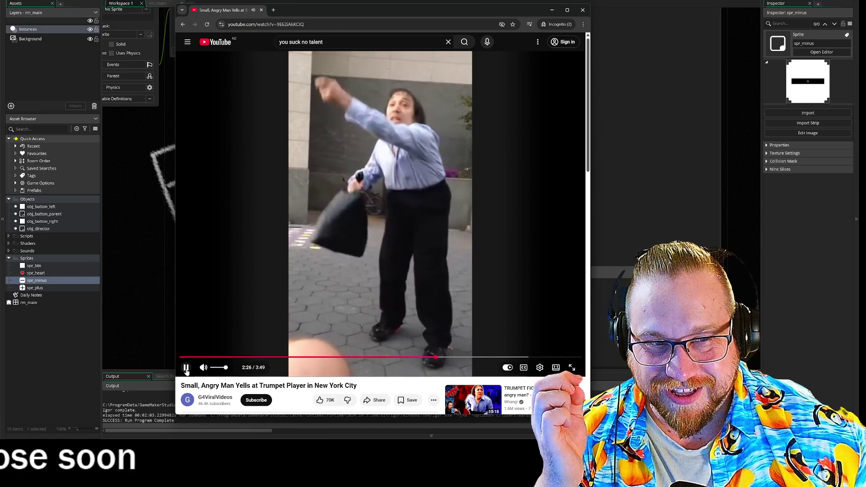
click(186, 368)
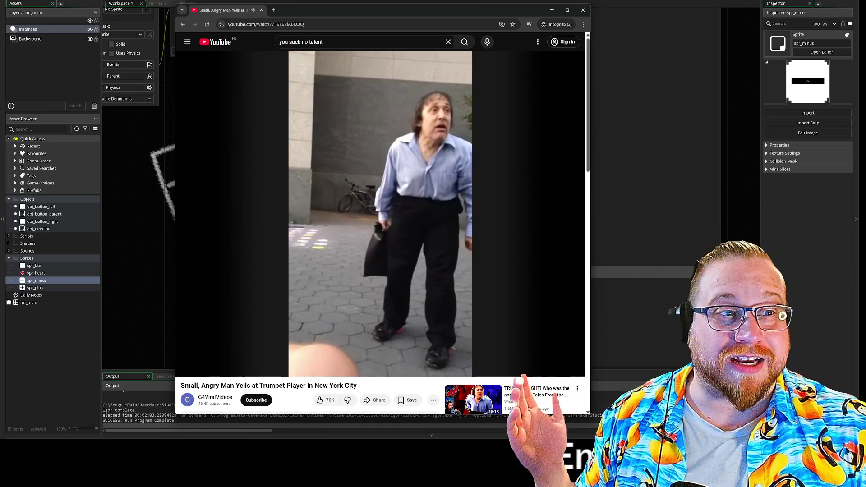
click(584, 13)
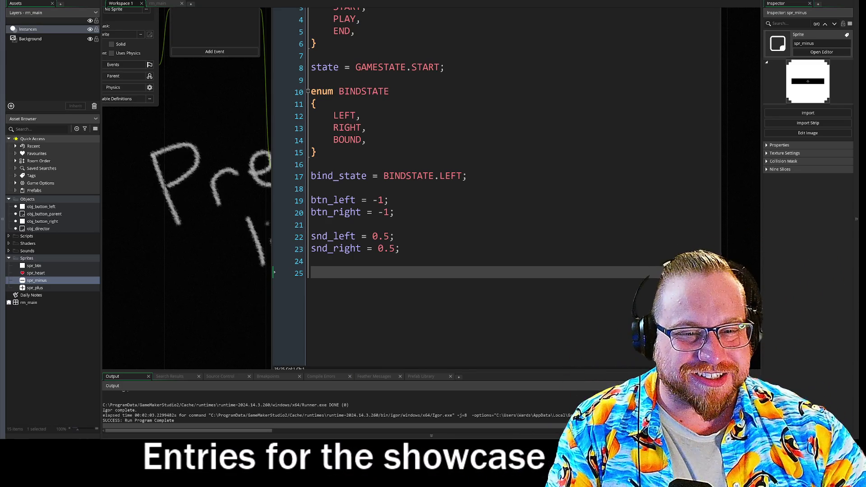
Pan the workspace to bring obj_director's Step code into view.
drag(210, 140, 222, 228)
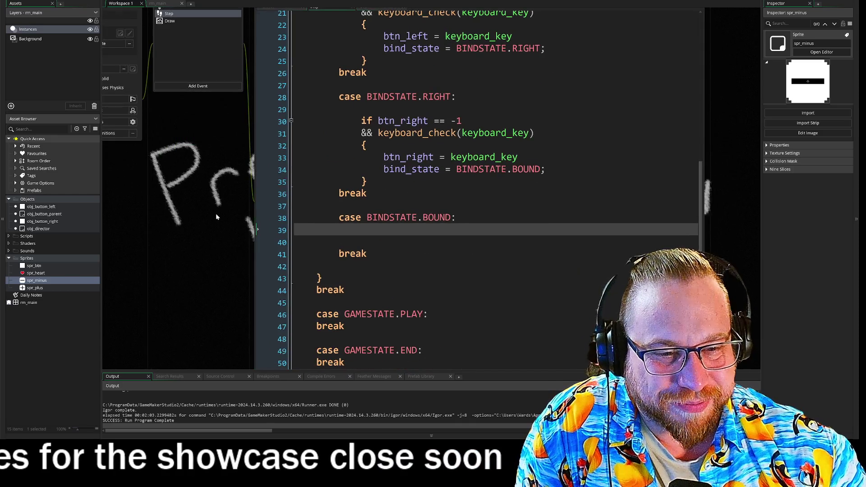
Add a blank line inside the Step code's BINDSTATE.BOUND case, at line 40.
drag(230, 275, 223, 223)
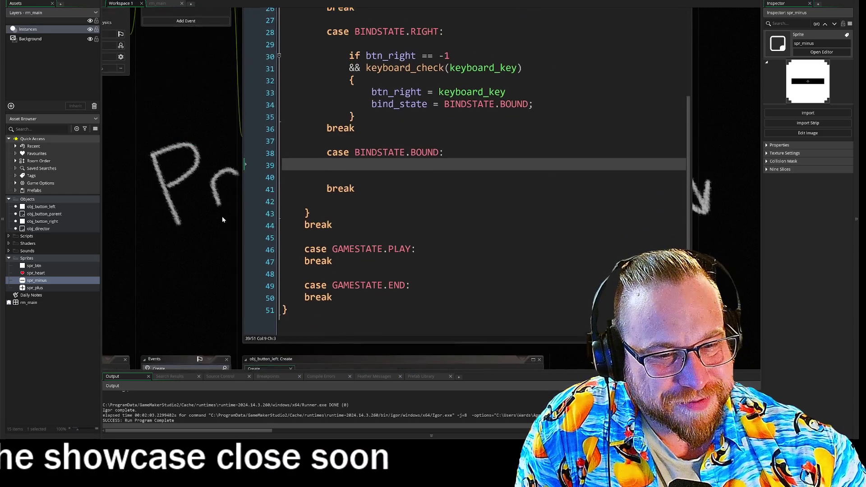
drag(219, 180, 240, 254)
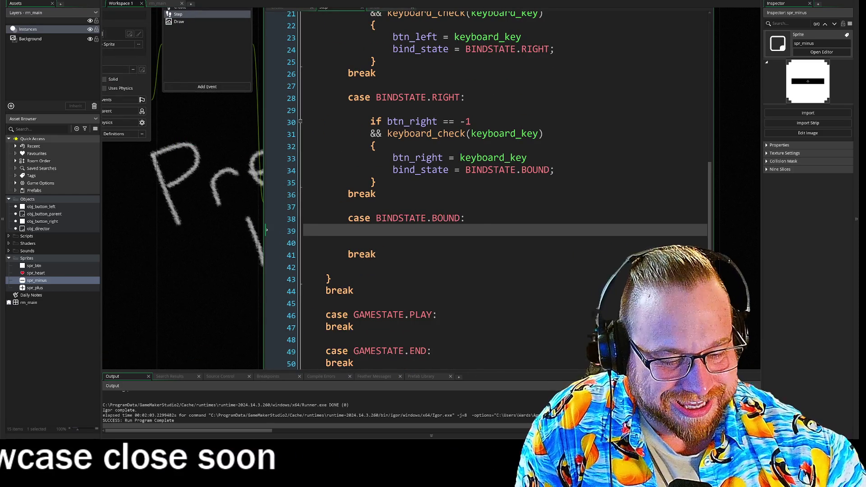
key(Return)
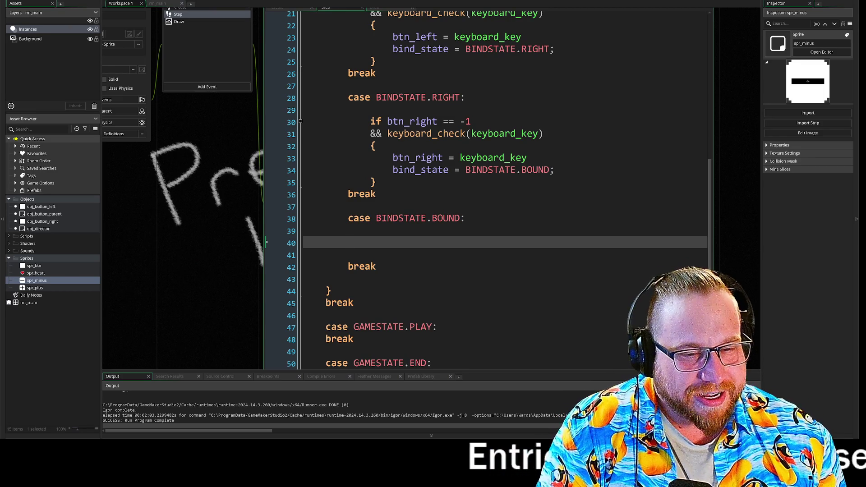
key(Up)
key(Down)
key(Down)
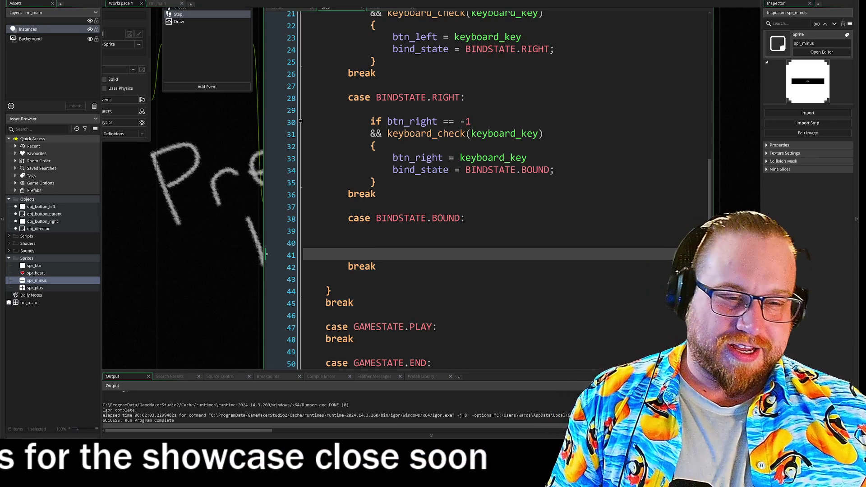
click(267, 242)
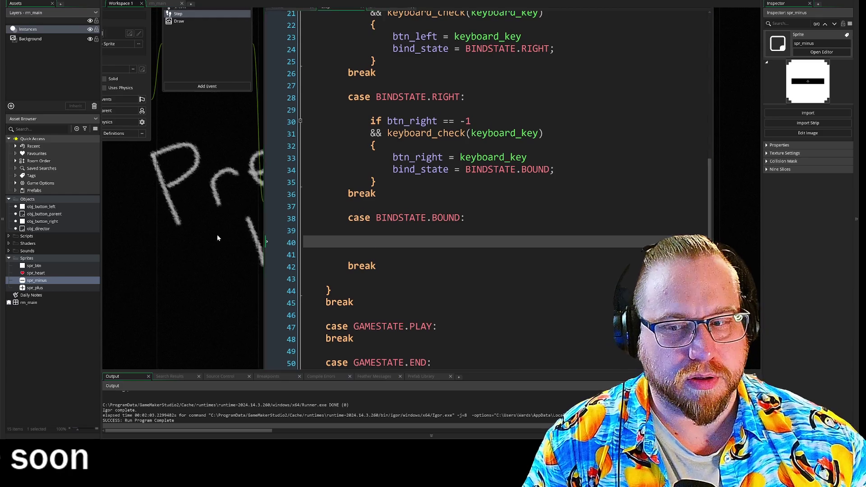
Centre the BOUND case in the workspace and begin its condition with 'if key'.
drag(216, 241, 206, 207)
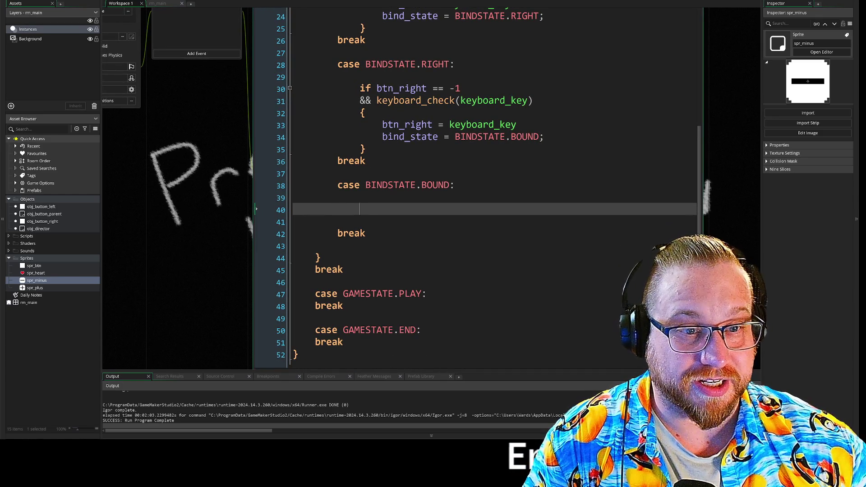
drag(226, 201, 171, 185)
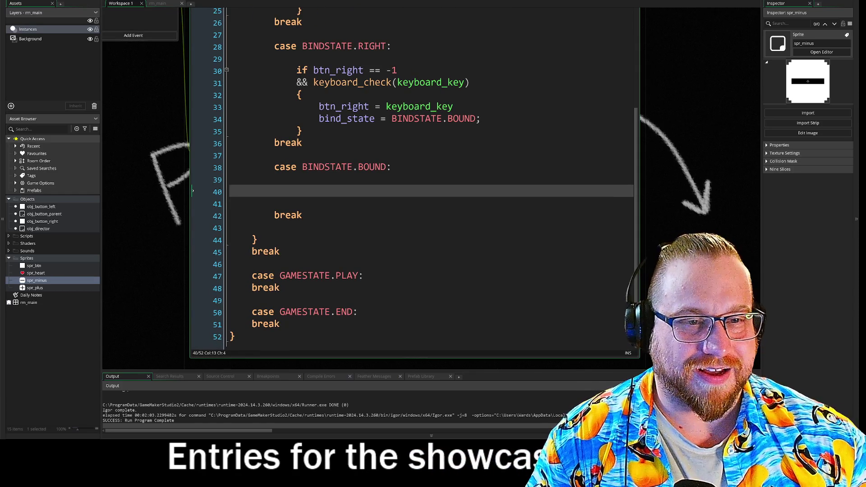
mouse_move(140, 136)
mouse_down()
mouse_move(191, 219)
mouse_move(131, 195)
mouse_up()
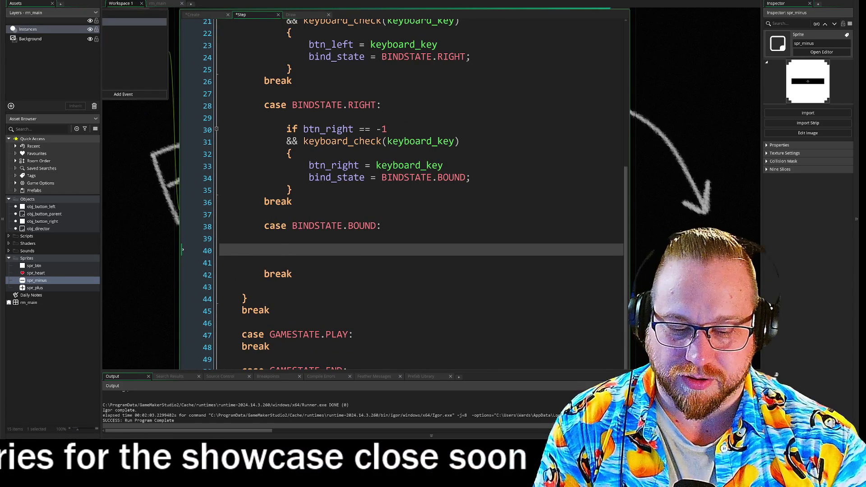
text(if )
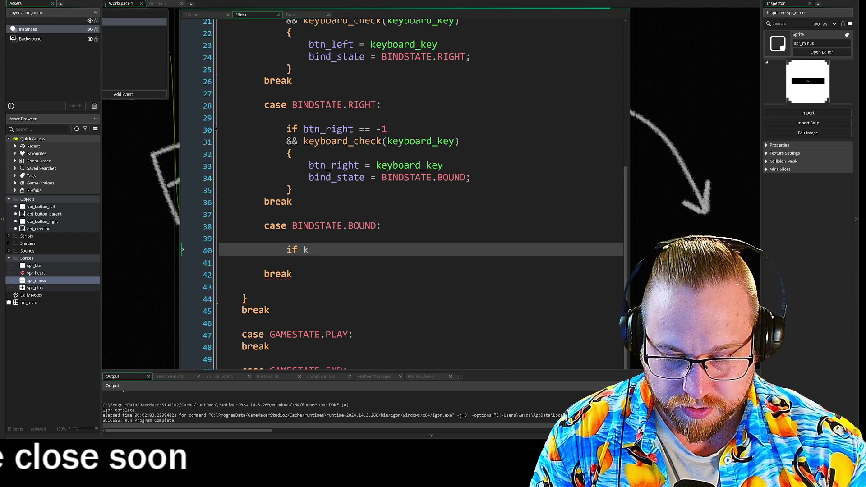
text(keyboa)
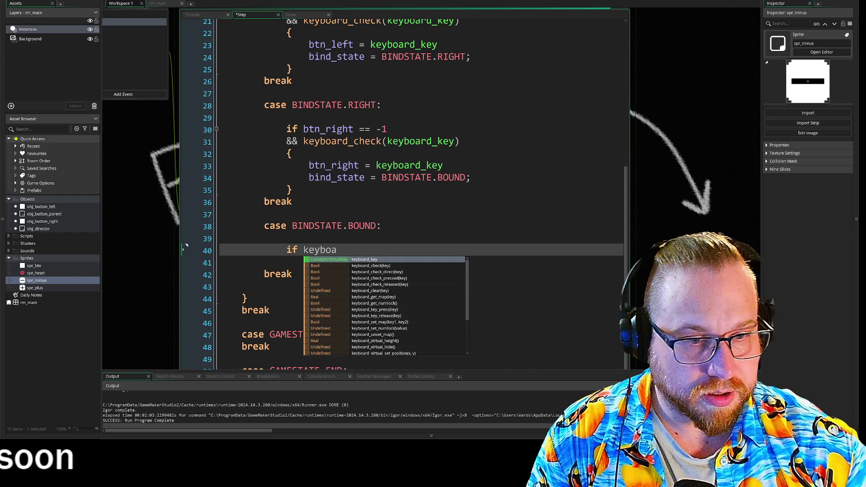
Complete 'if keyboard_check(btn_left)' with an empty { } block and blank lines below.
key(Return)
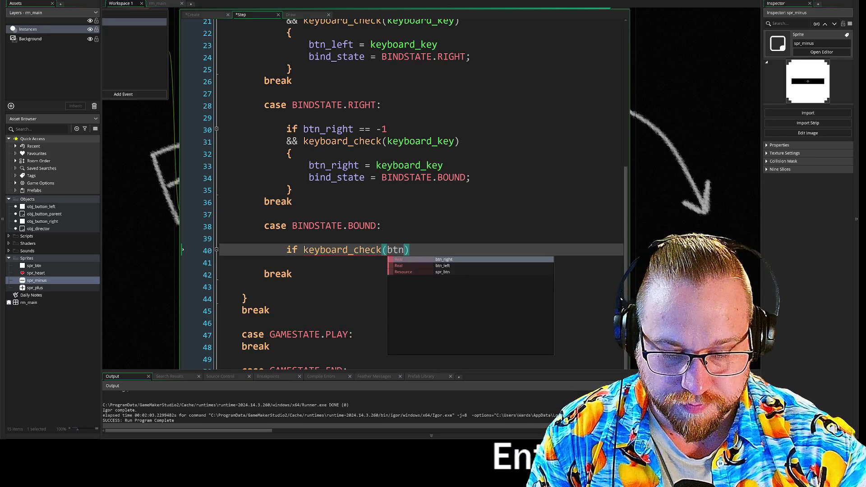
key(Return)
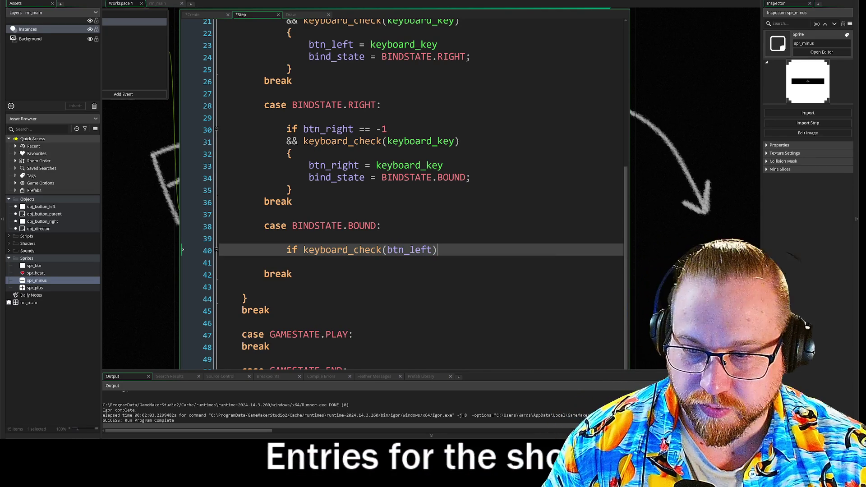
key(Return)
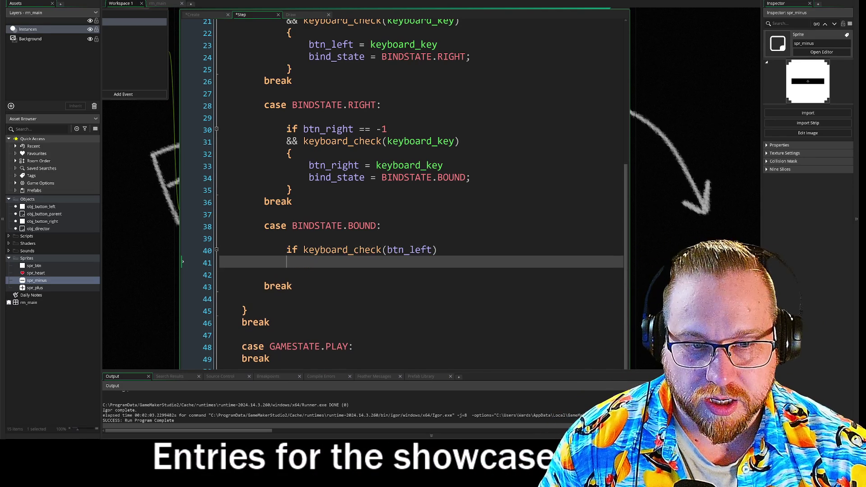
text({)
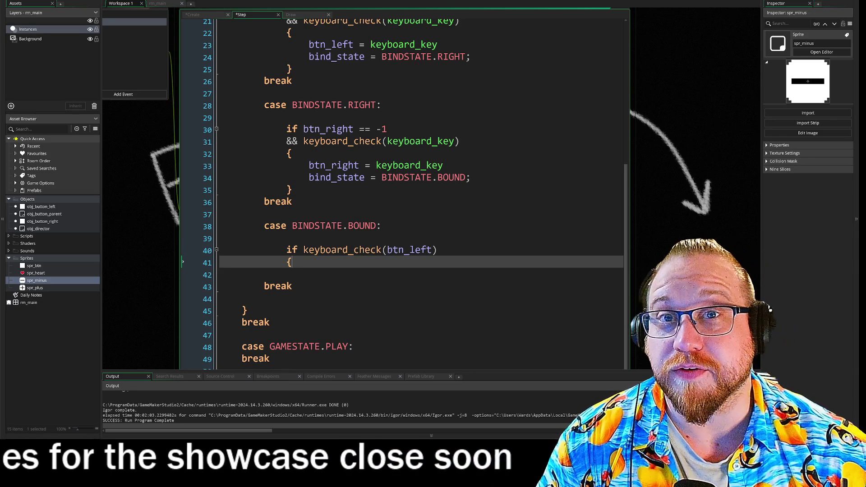
key(Return)
key(Return)
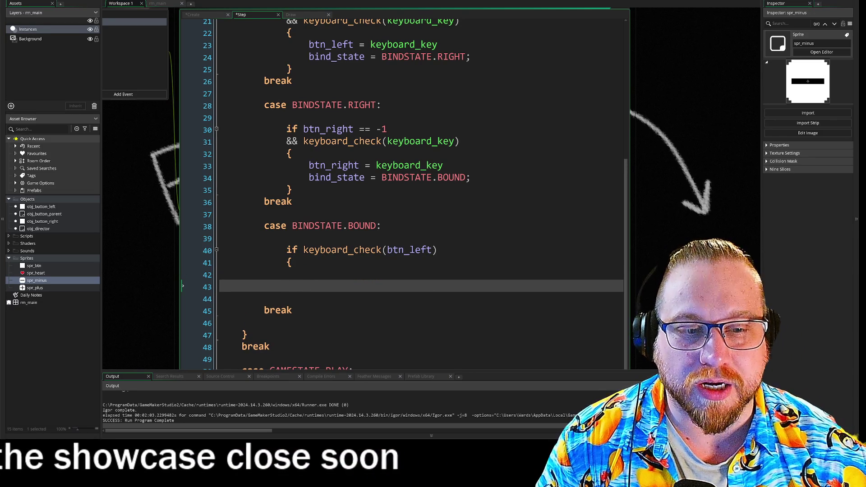
text(})
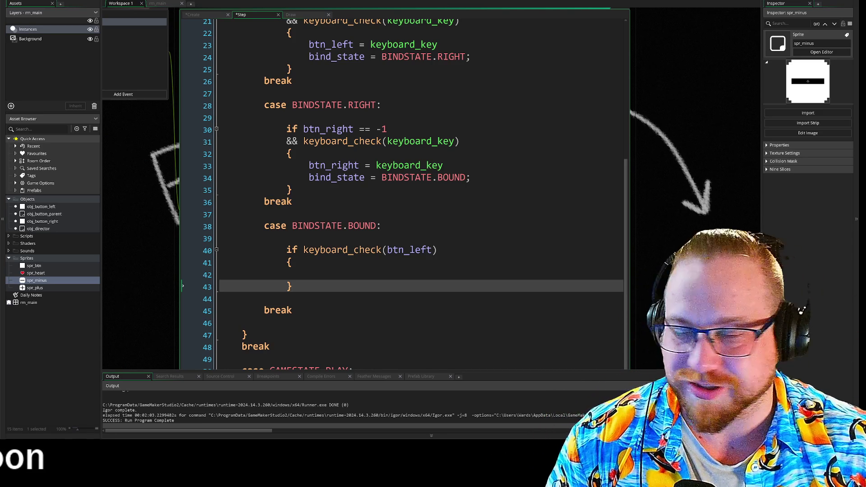
key(Return)
key(Return)
text(if)
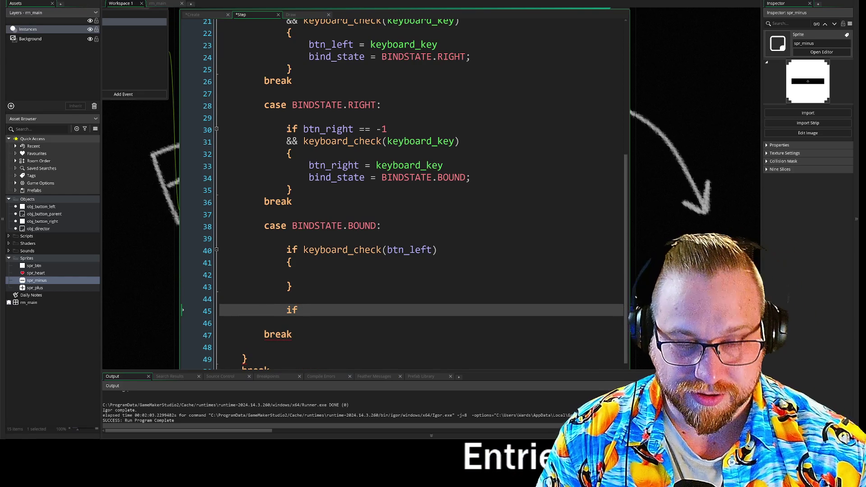
Copy the btn_left if block and paste a second copy below it with corrected indentation.
drag(276, 284, 224, 248)
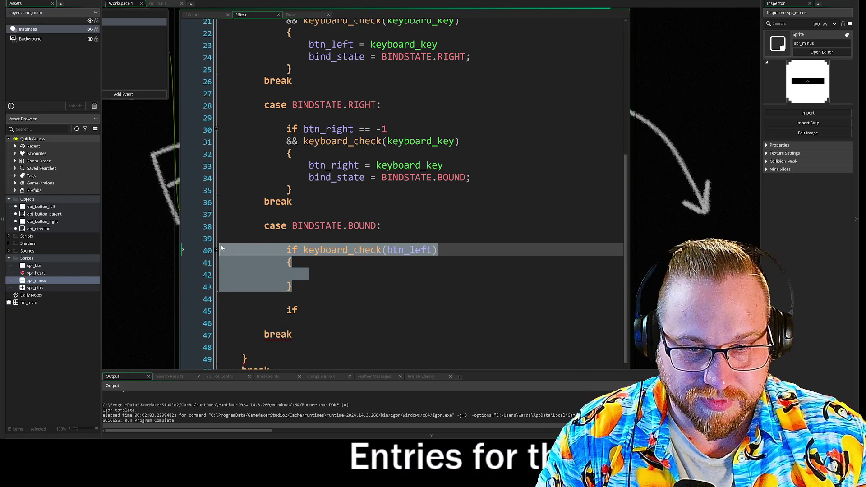
key(ctrl+c)
click(297, 311)
key(BackSpace)
key(BackSpace)
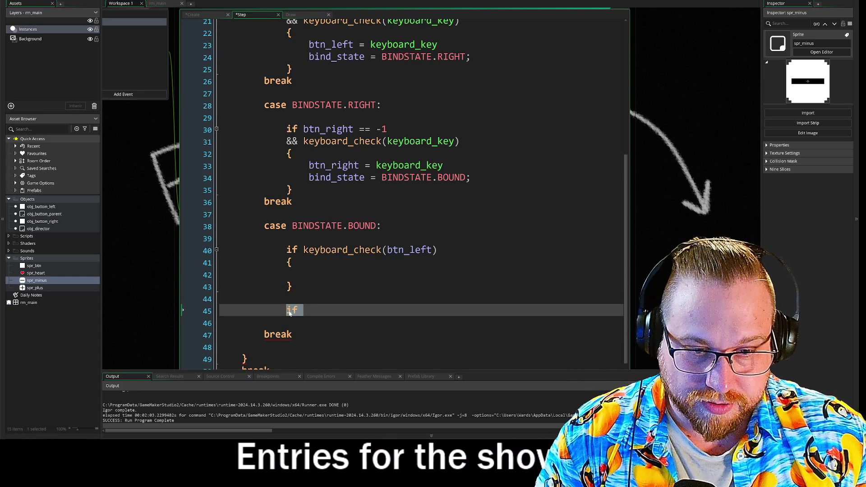
key(ctrl+v)
click(354, 311)
key(BackSpace)
key(BackSpace)
key(BackSpace)
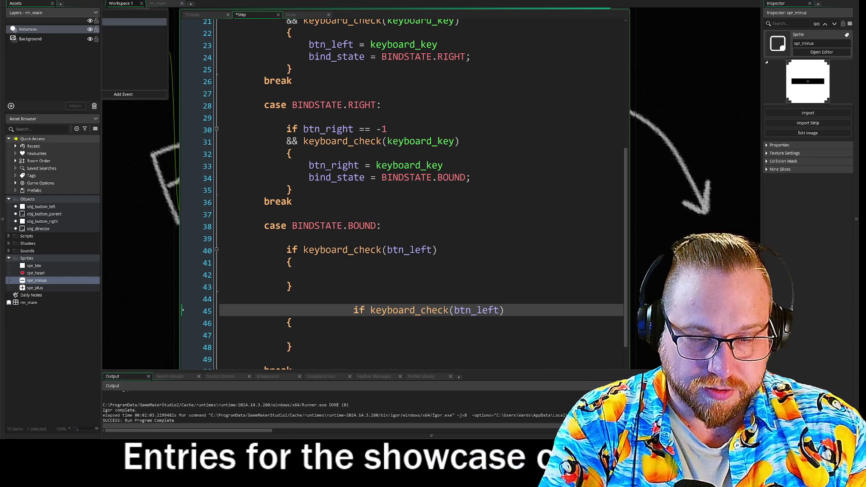
Paste a third copy, fix its indentation, and start an && continuation on its condition.
scroll(401, 194, down, 2)
click(287, 305)
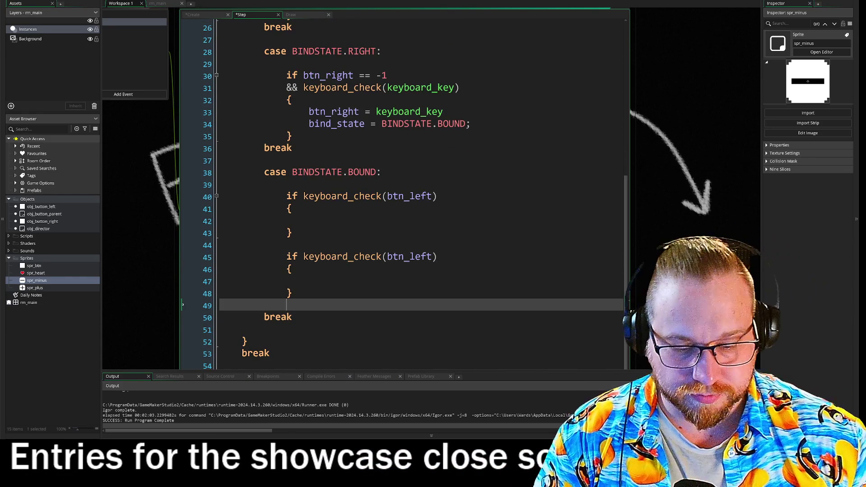
key(Return)
key(Return)
key(Up)
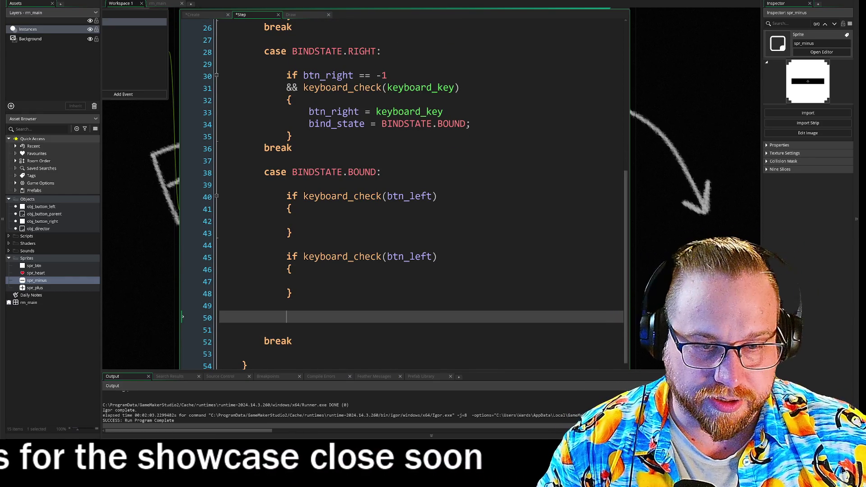
key(ctrl+v)
click(354, 317)
key(BackSpace)
key(BackSpace)
key(BackSpace)
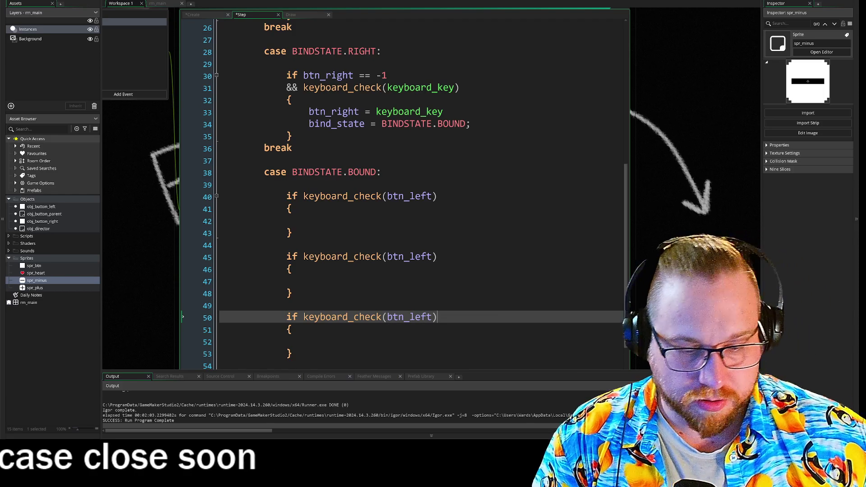
key(Return)
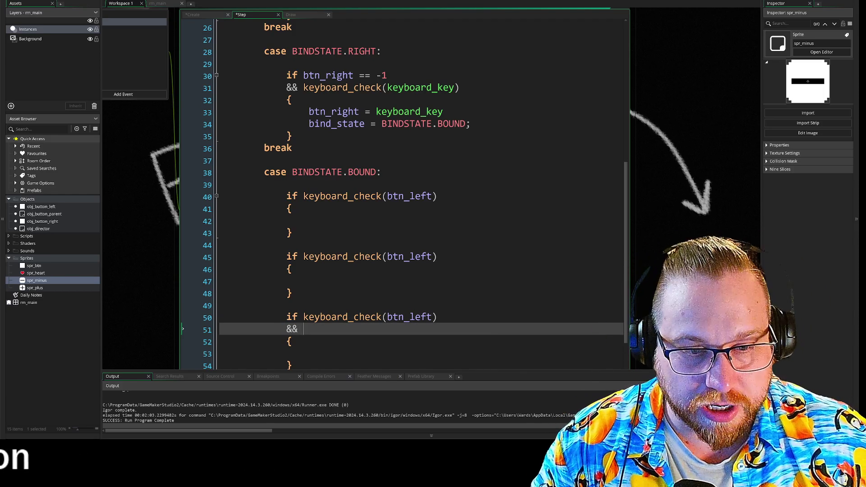
click(303, 317)
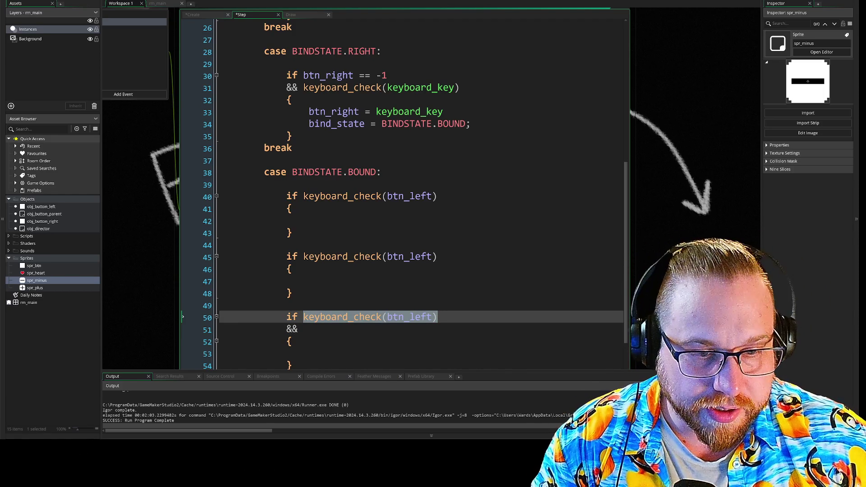
click(304, 328)
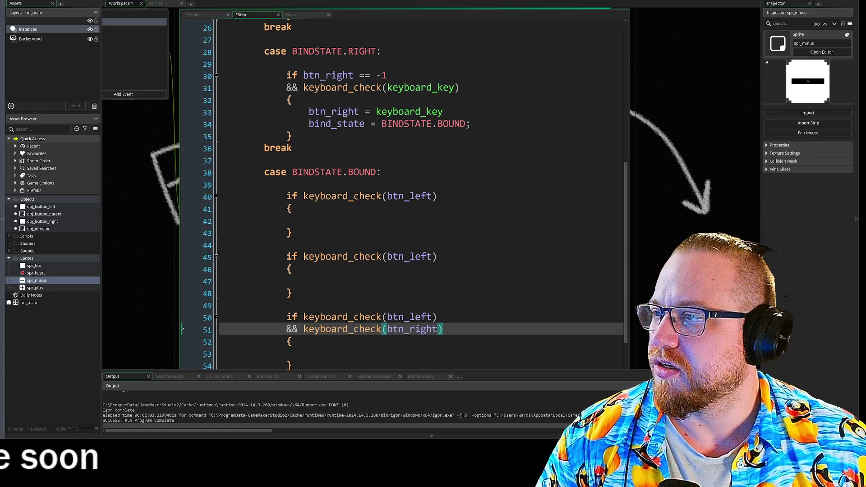
text(keyboard_check(btn_right))
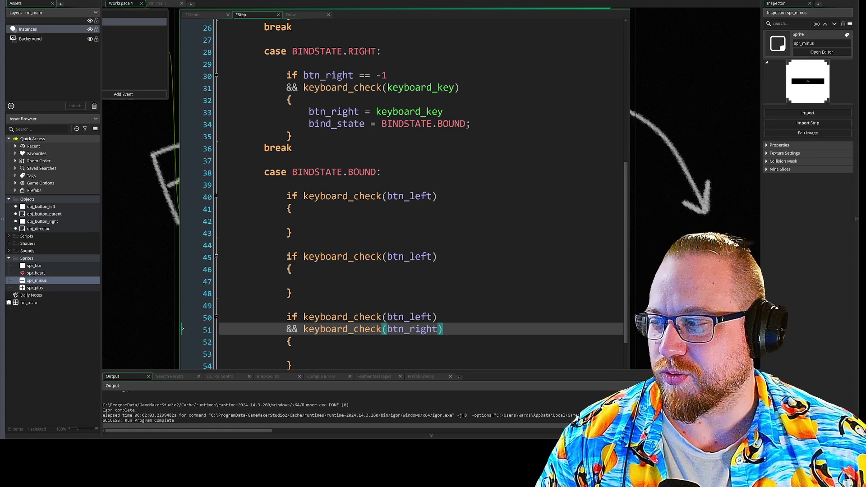
Make the third block's body set state = GAMESTATE.PLAY, using autocomplete for GAMESTATE and PLAY.
scroll(402, 190, down, 3)
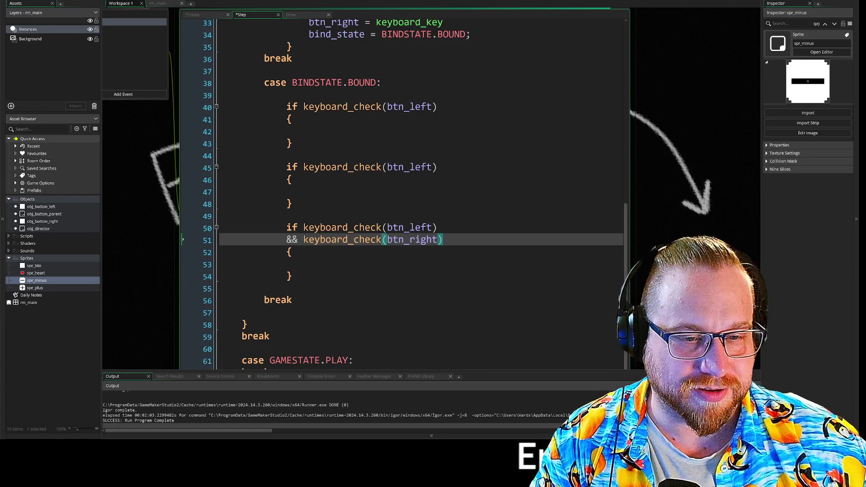
click(309, 264)
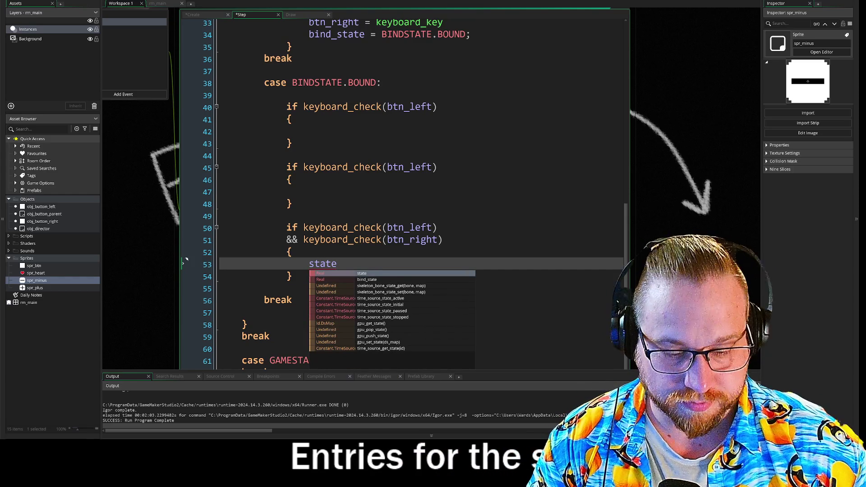
text(= GAME)
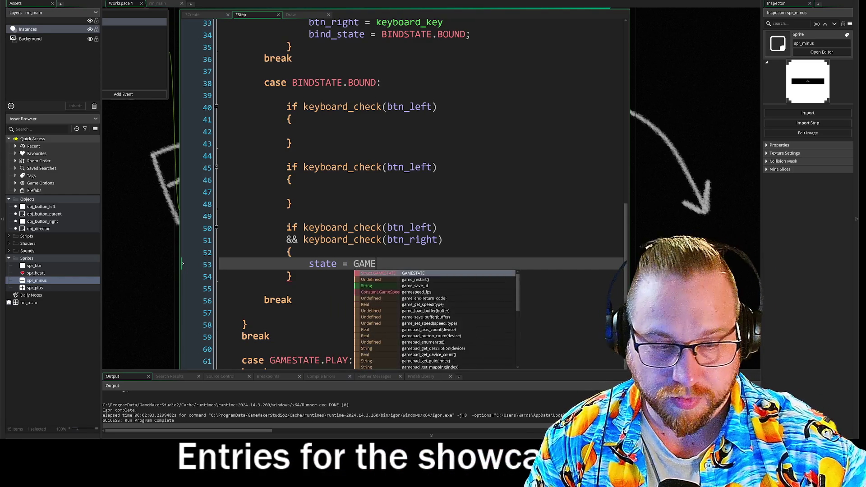
key(Return)
text(.PL)
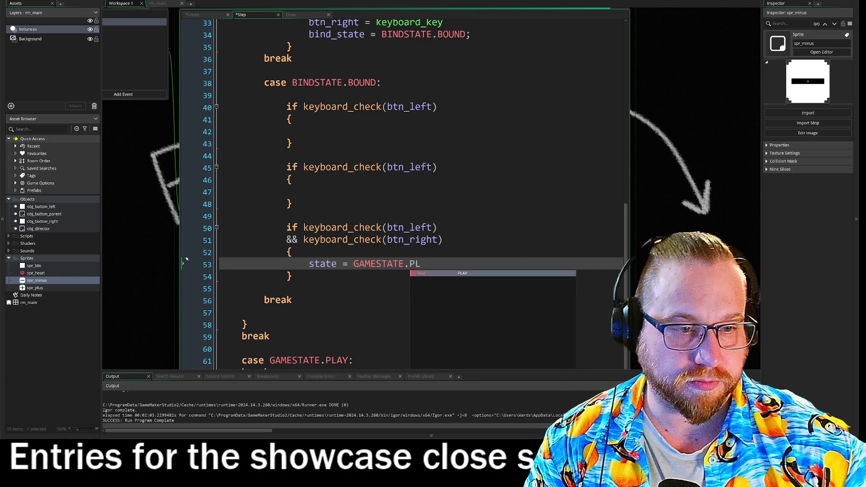
key(Return)
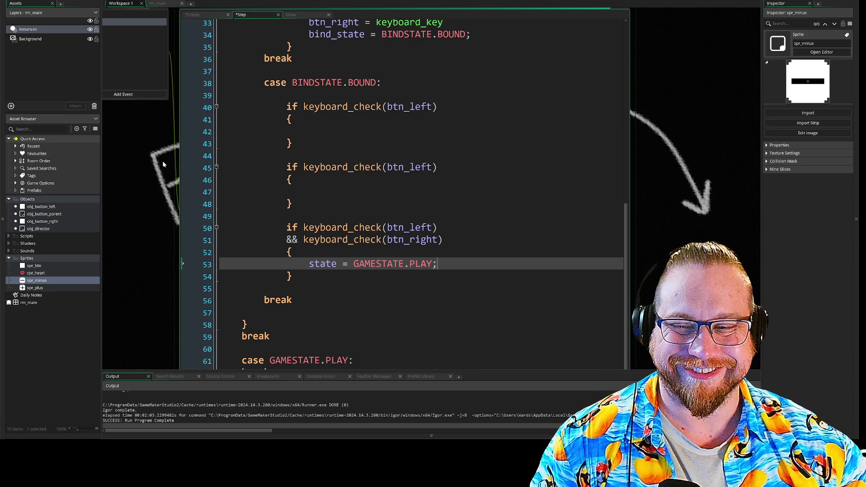
drag(166, 162, 185, 188)
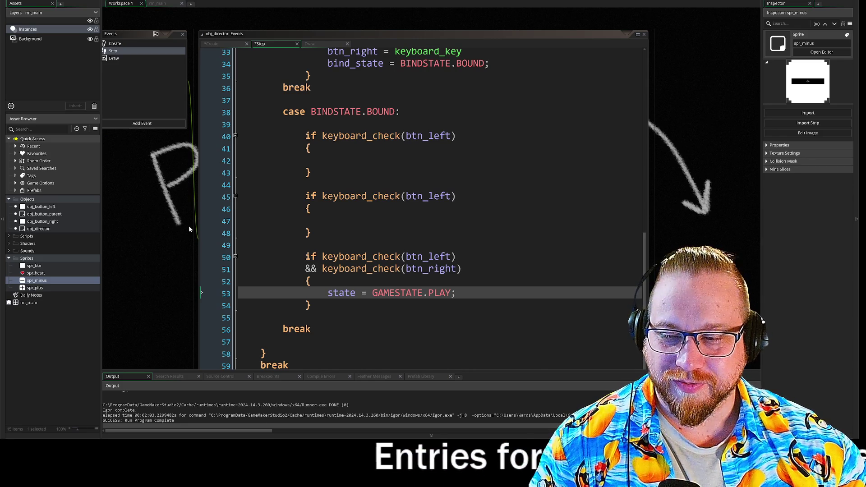
scroll(188, 227, up, 1)
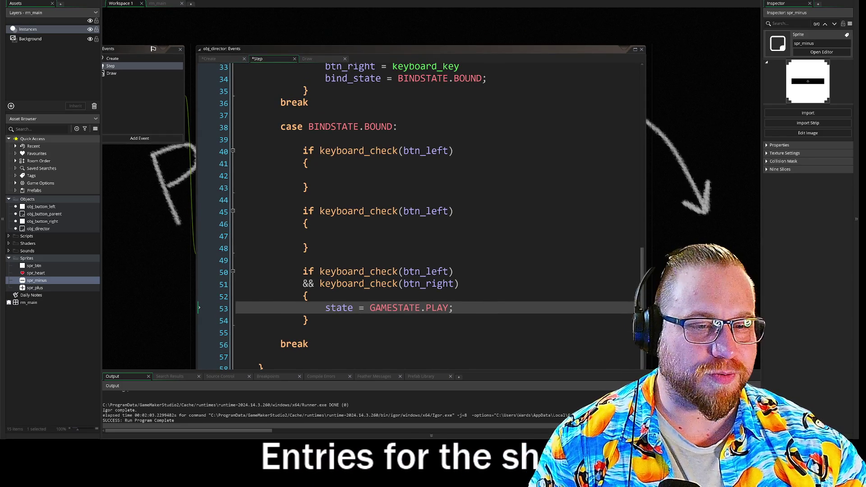
click(325, 236)
click(325, 176)
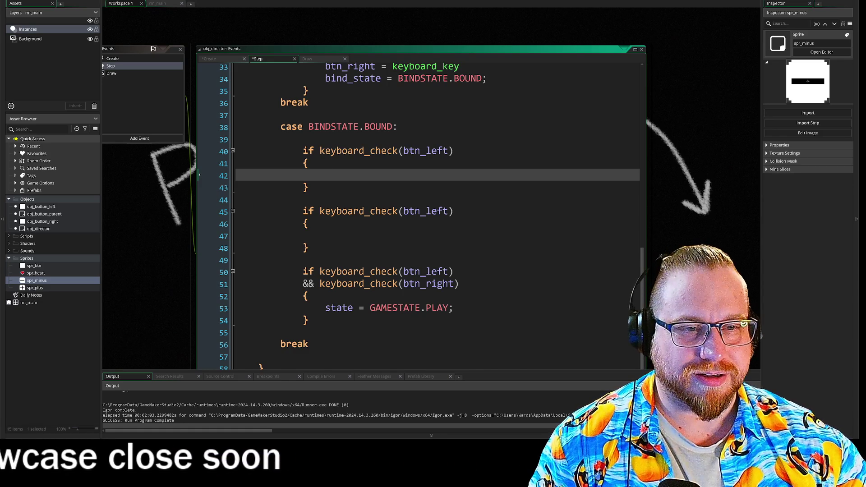
click(325, 235)
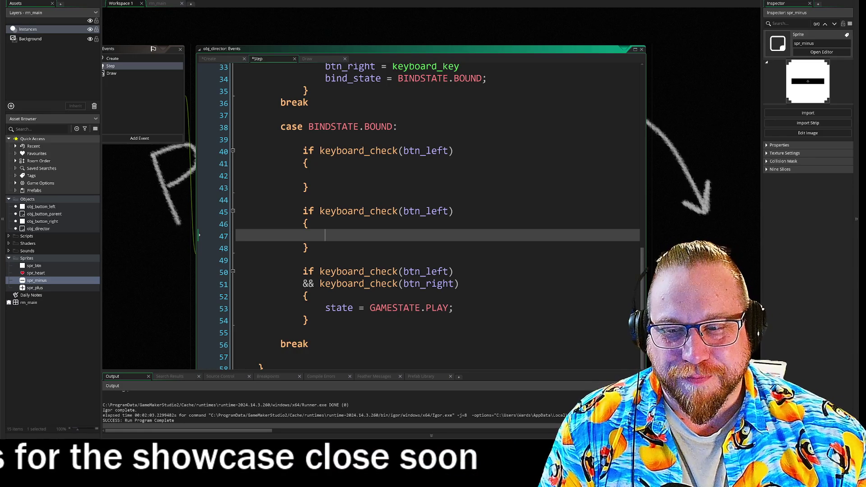
click(325, 175)
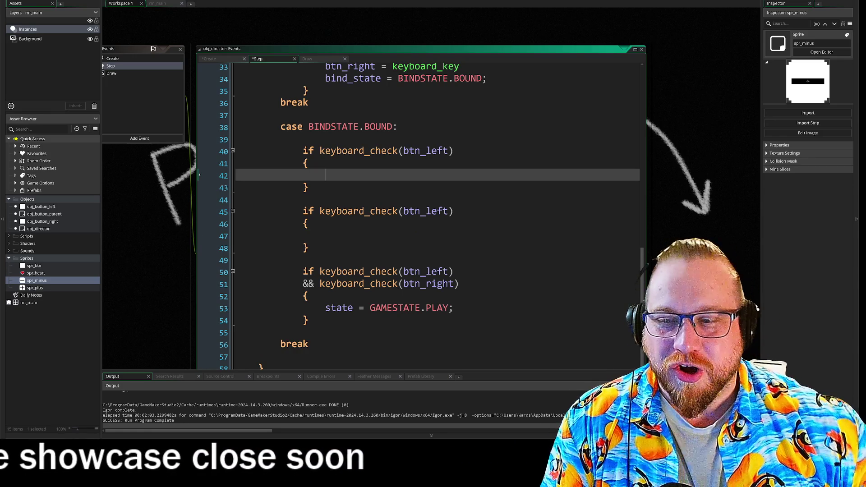
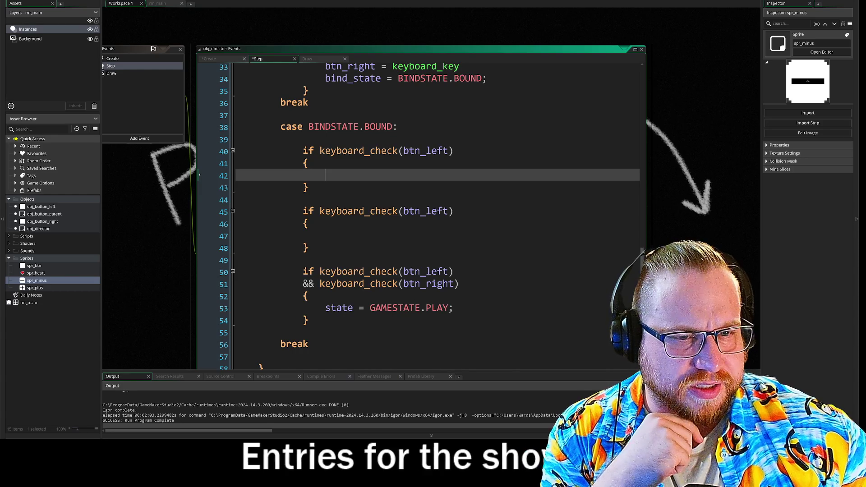
Add spr_plus to the Asset Browser selection so it and spr_minus are both selected.
click(325, 236)
click(326, 175)
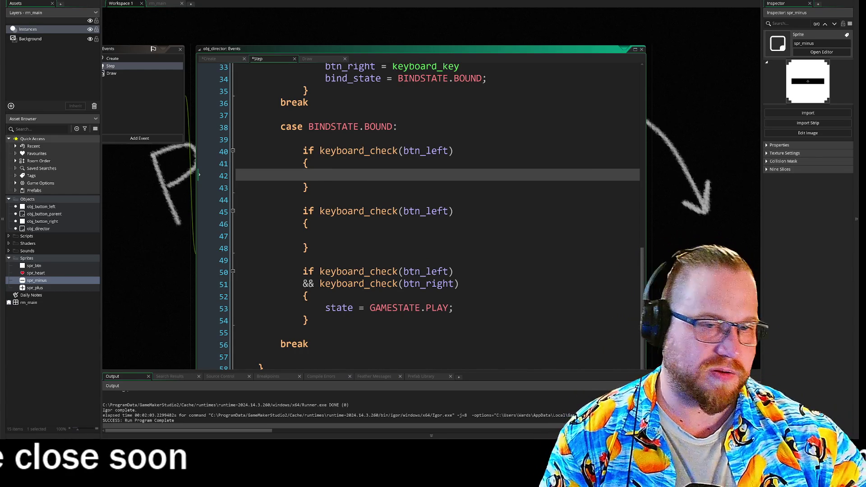
shift+click(41, 285)
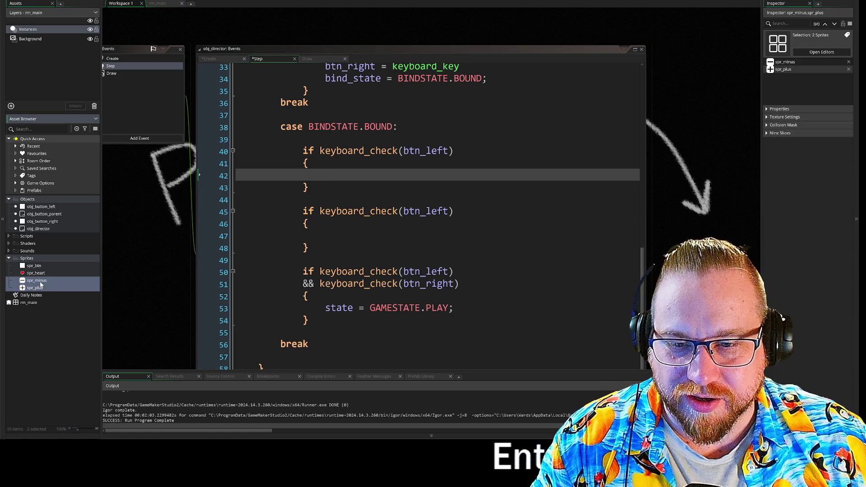
key(Delete)
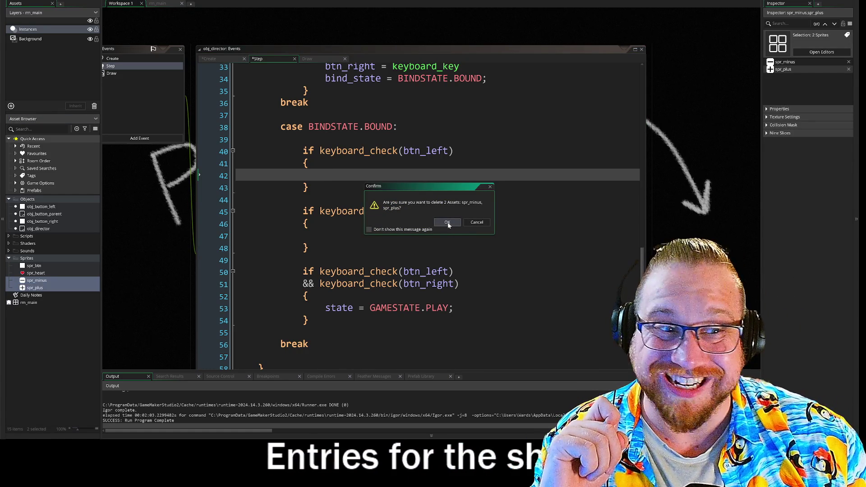
click(466, 225)
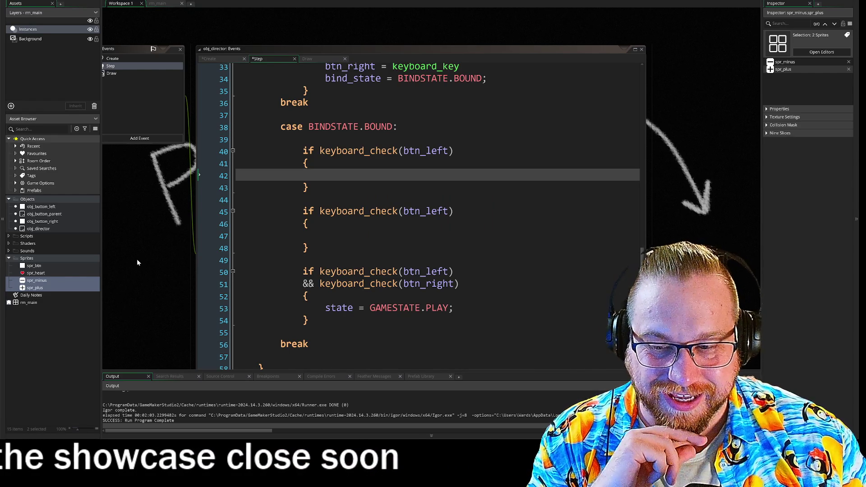
click(43, 348)
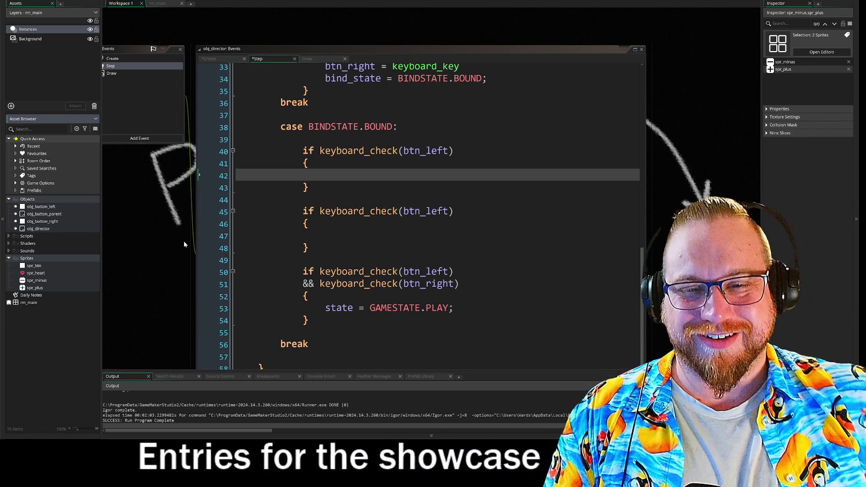
click(211, 197)
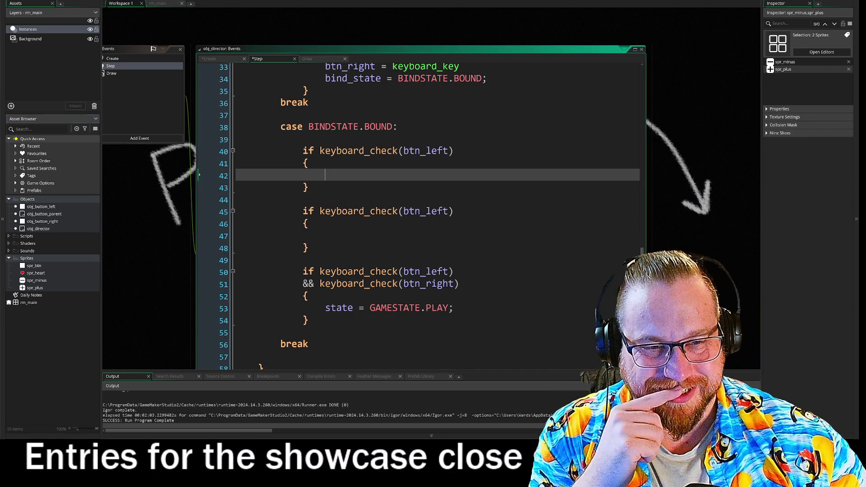
Try a keyboard_check_pressed call inside the empty block on line 42, then erase it.
key(Down)
key(Down)
key(Down)
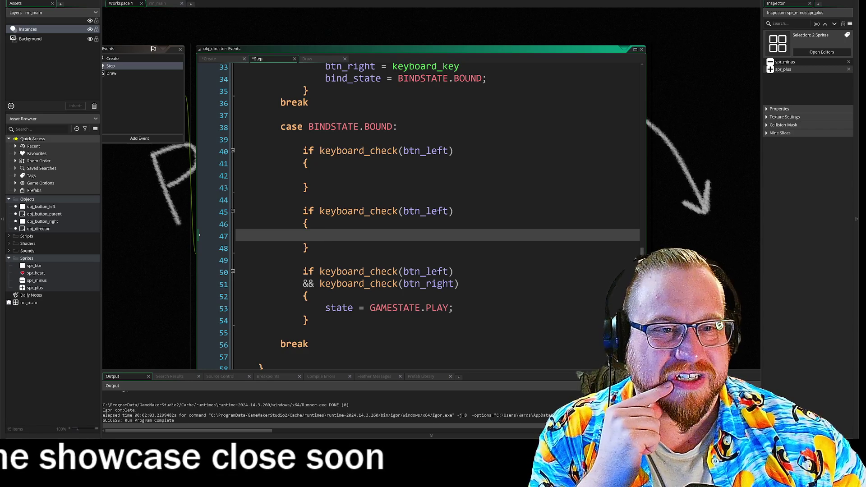
click(324, 176)
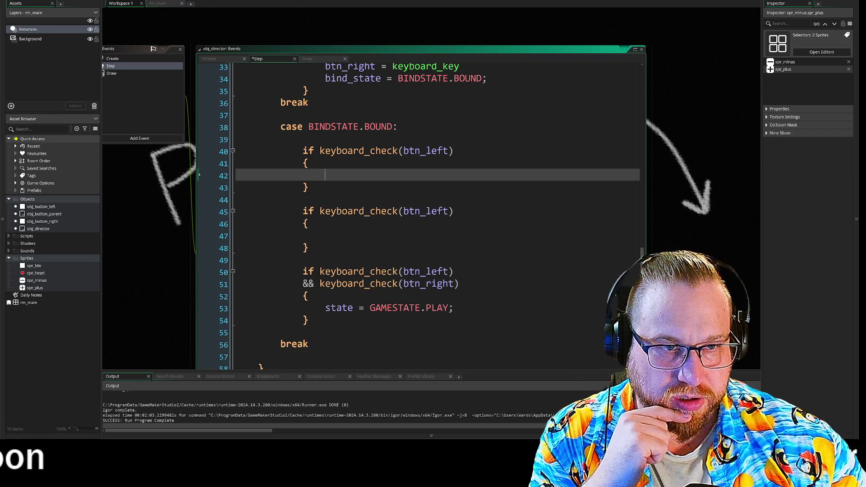
click(454, 150)
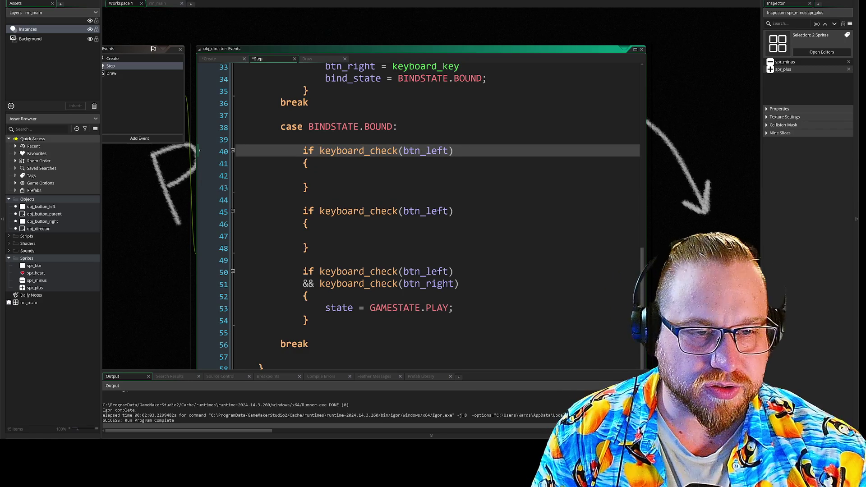
key(Down)
key(Down)
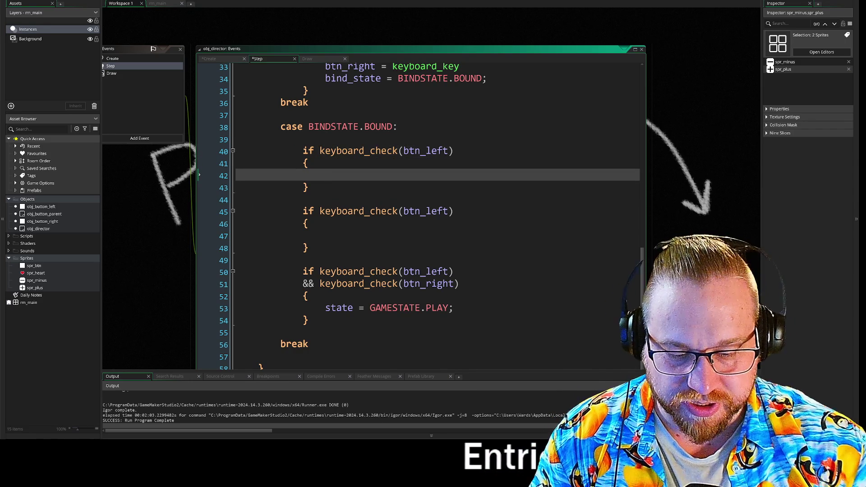
text(eyb)
key(Return)
key(BackSpace)
key(BackSpace)
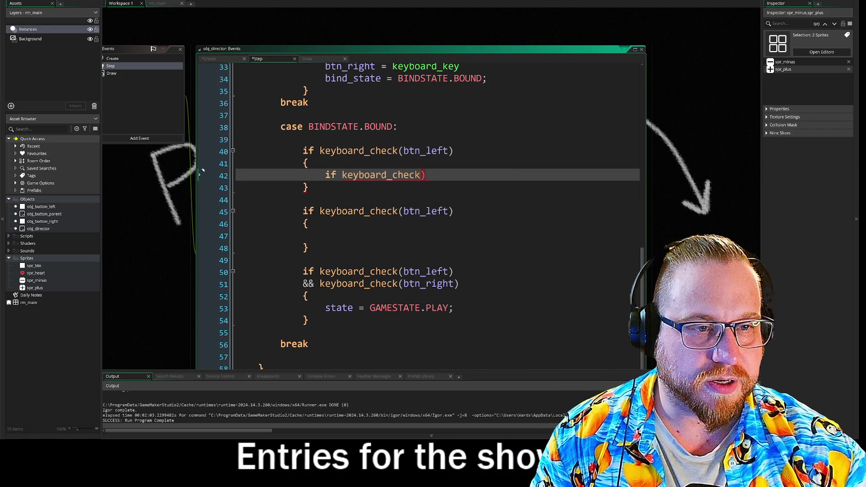
key(Down)
key(Down)
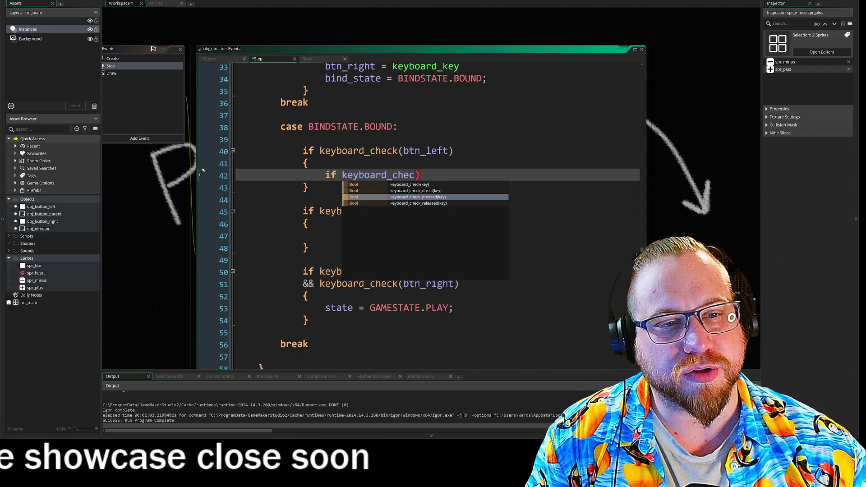
key(BackSpace)
key(BackSpace)
key(BackSpace)
key(BackSpace)
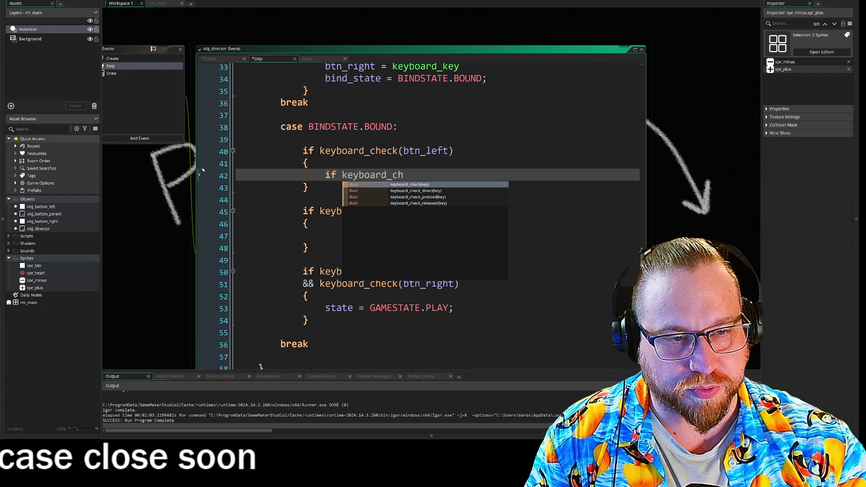
key(BackSpace)
key(BackSpace)
key(BackSpace)
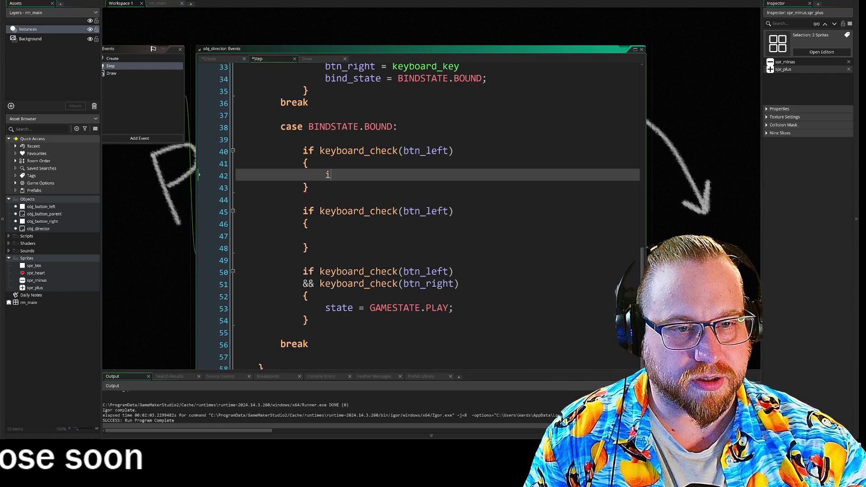
Extend the first btn_left condition with keyboard_check_pressed(vk_up) on line 41, then move into its body.
click(454, 151)
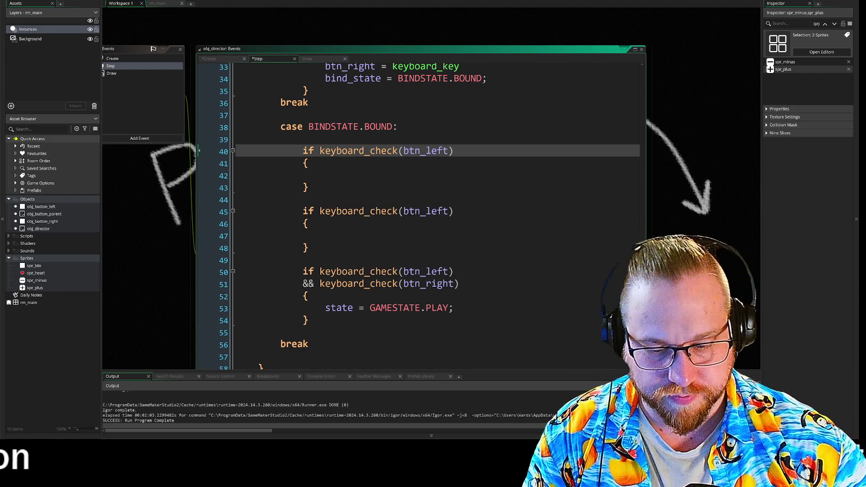
key(Return)
text(&& k)
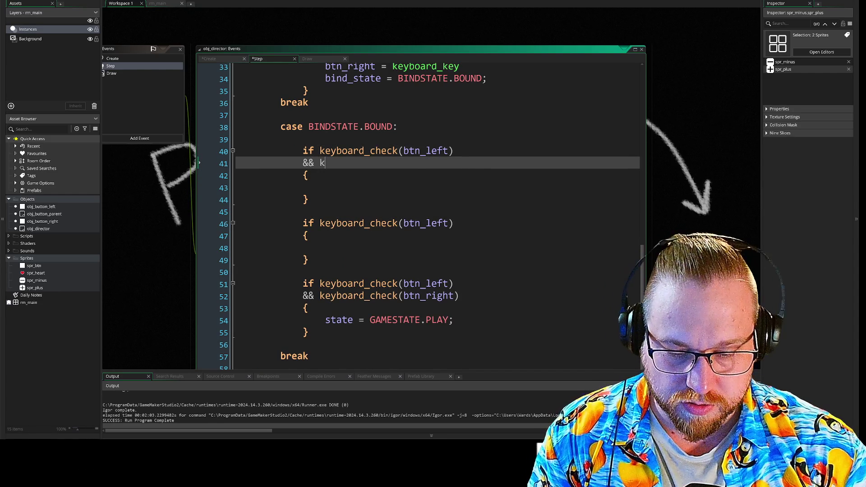
text(eyboar)
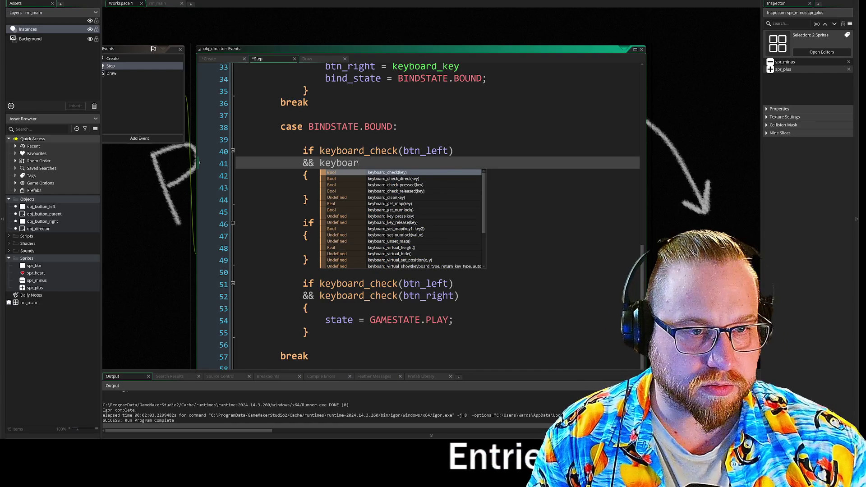
key(Down)
key(Return)
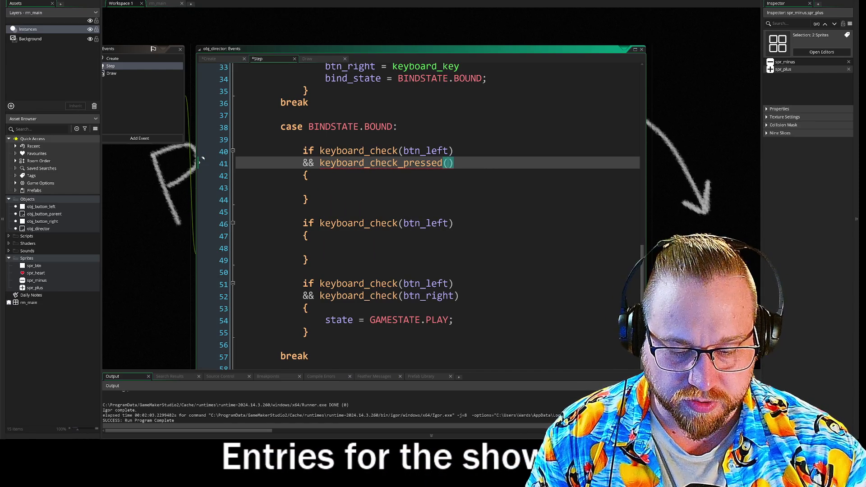
text(vk_)
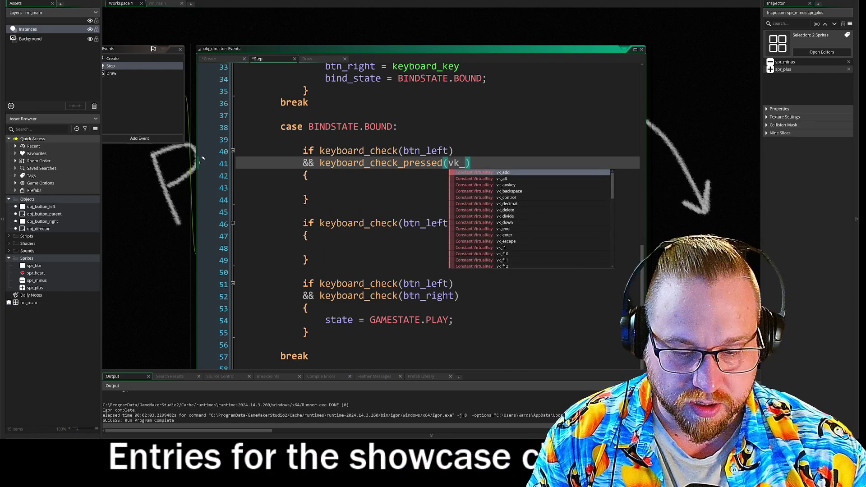
text(u)
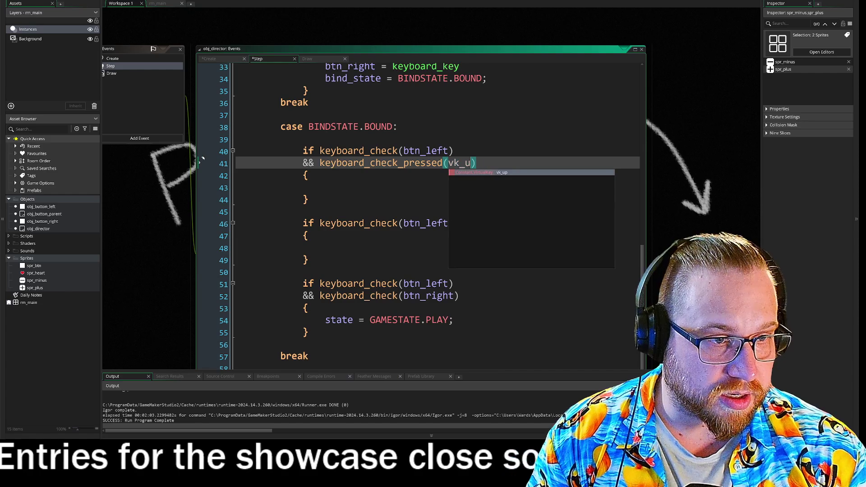
key(Return)
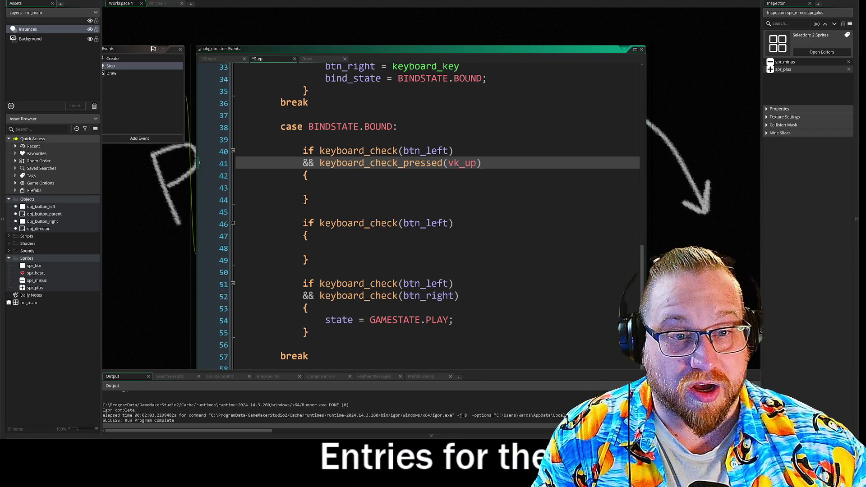
key(Down)
key(Down)
key(Down)
key(Up)
key(Up)
key(Down)
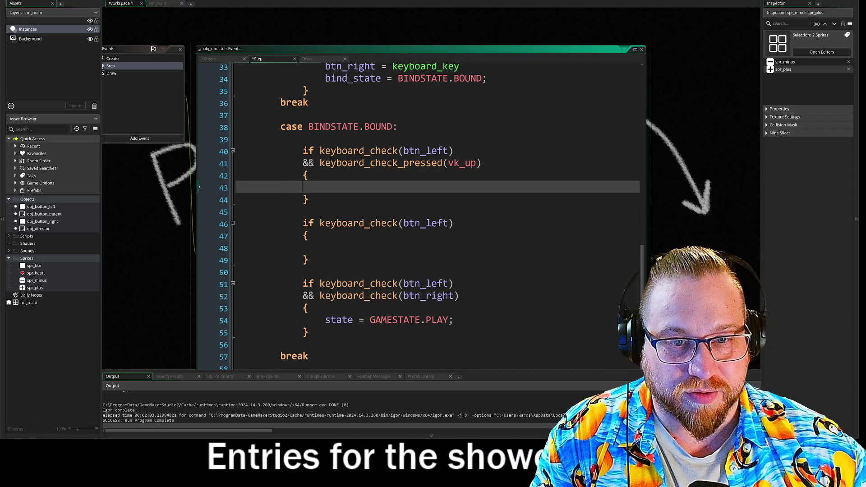
key(Down)
key(Up)
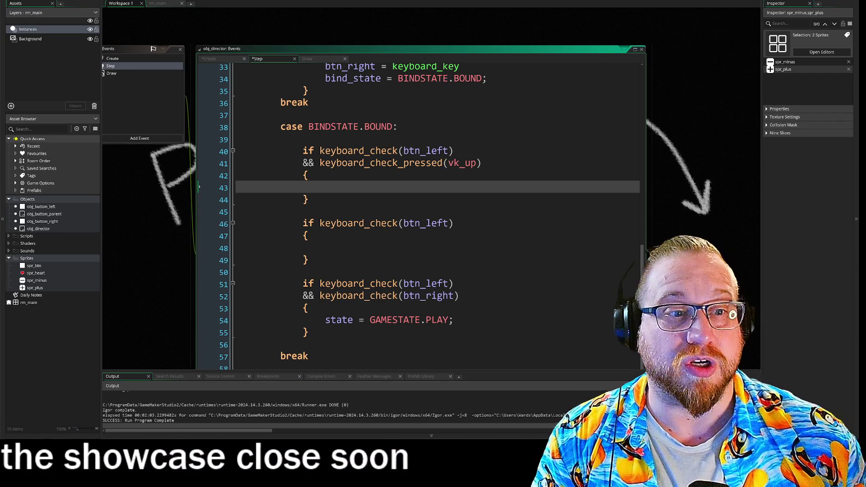
drag(482, 163, 393, 164)
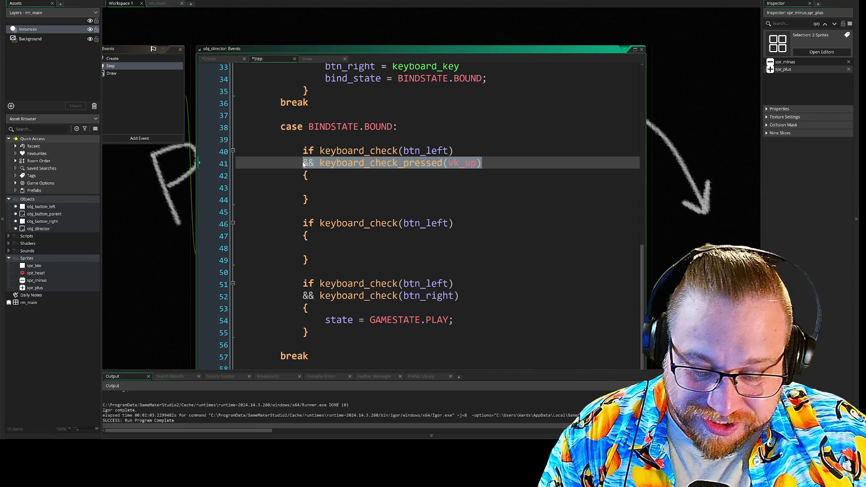
Add a keyboard_check_pressed(vk_down) condition under the second btn_left if.
click(454, 224)
key(Return)
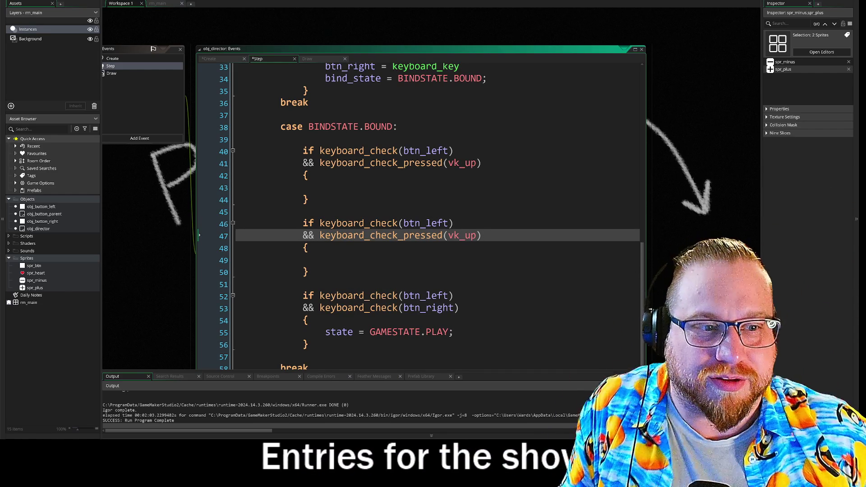
click(477, 235)
key(BackSpace)
key(BackSpace)
text(do)
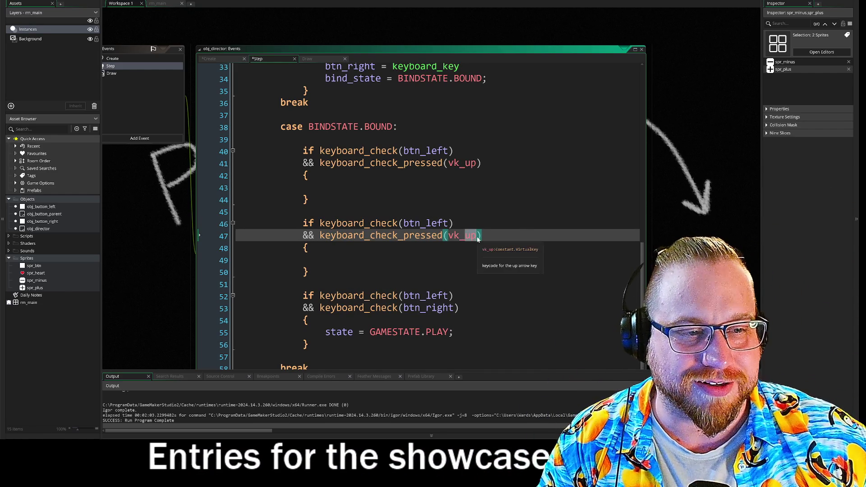
text(wn)
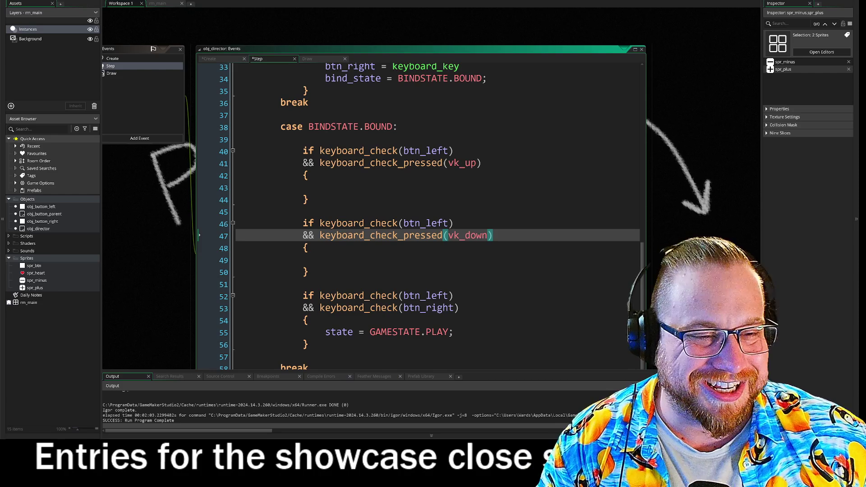
Open obj_director's Create event code.
click(325, 187)
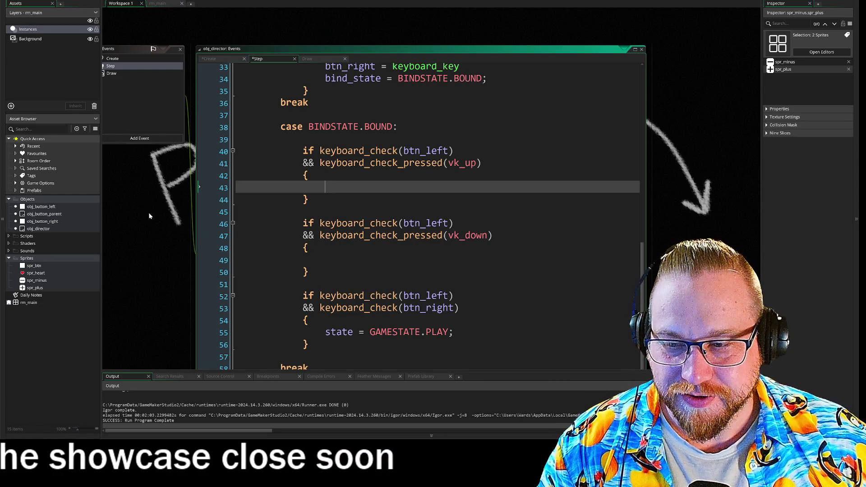
mouse_move(147, 213)
mouse_down()
mouse_move(183, 218)
mouse_move(156, 171)
mouse_up()
click(149, 63)
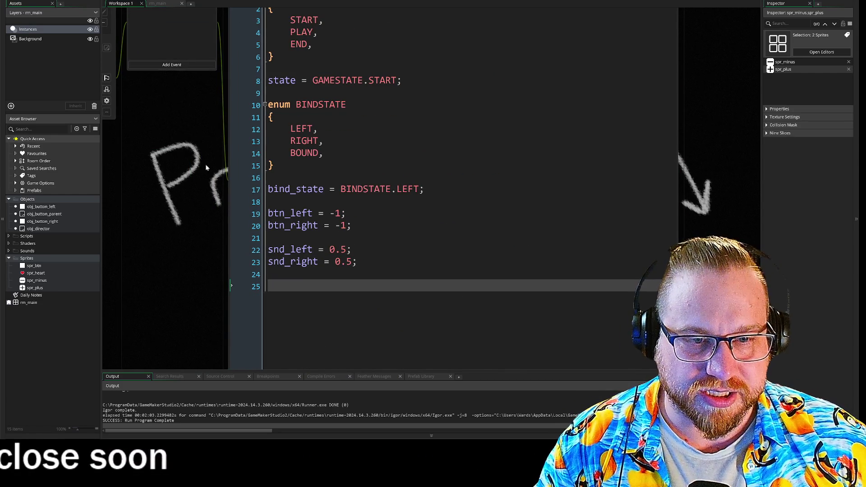
Return to obj_director's Step code and select the && joining the first branch's conditions.
drag(206, 160, 211, 226)
click(151, 37)
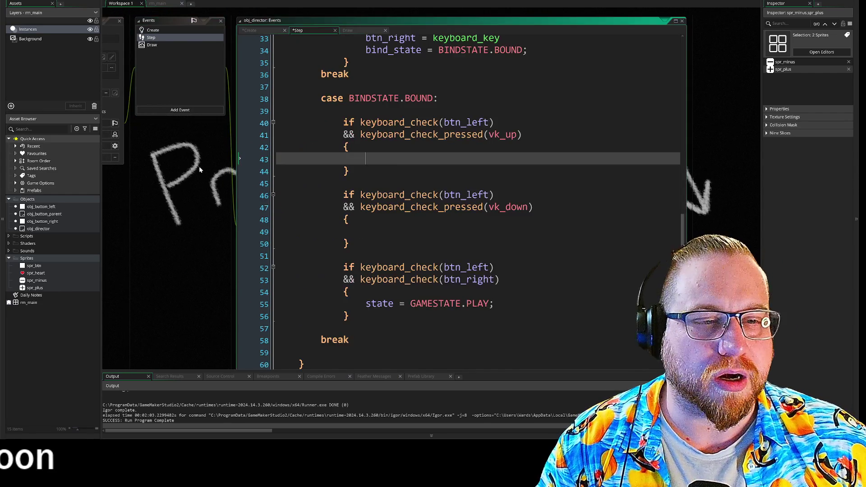
drag(202, 166, 154, 154)
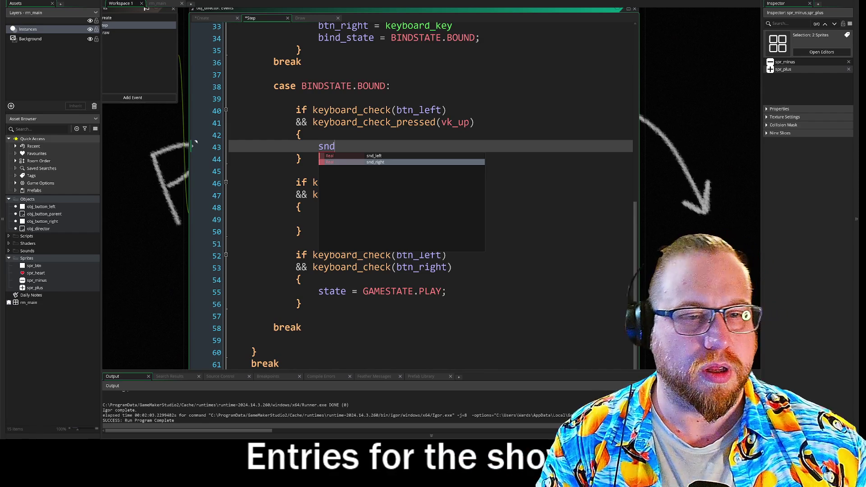
key(Escape)
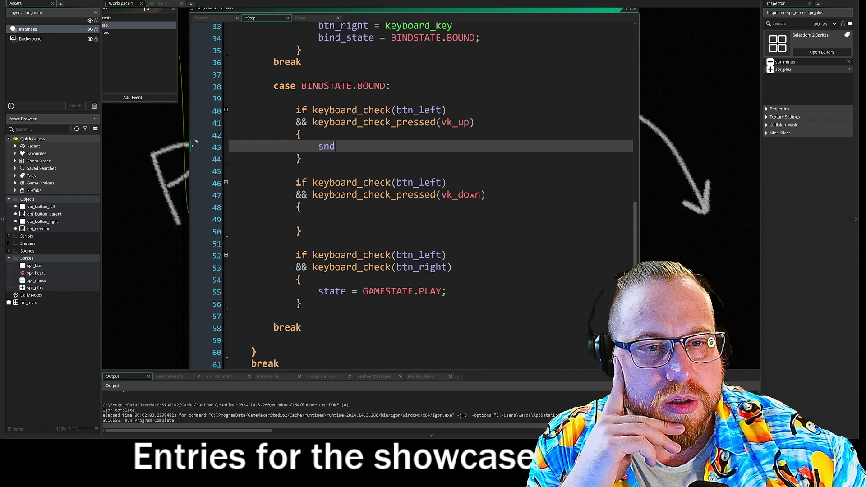
click(446, 110)
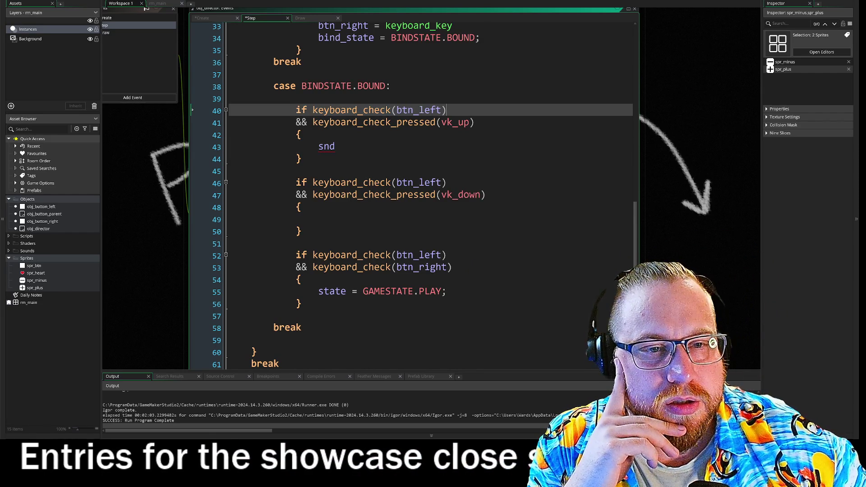
double_click(301, 122)
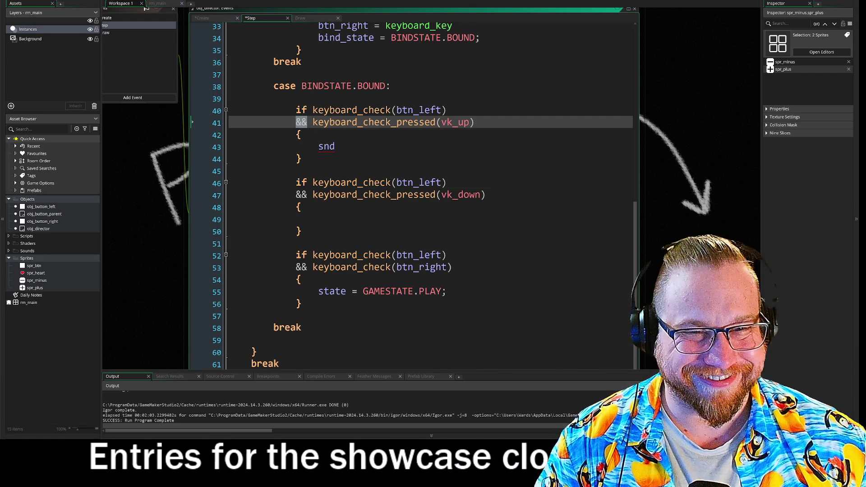
Turn the up-press check into a nested if keyboard_check_pressed(vk_up) with snd inside.
click(301, 134)
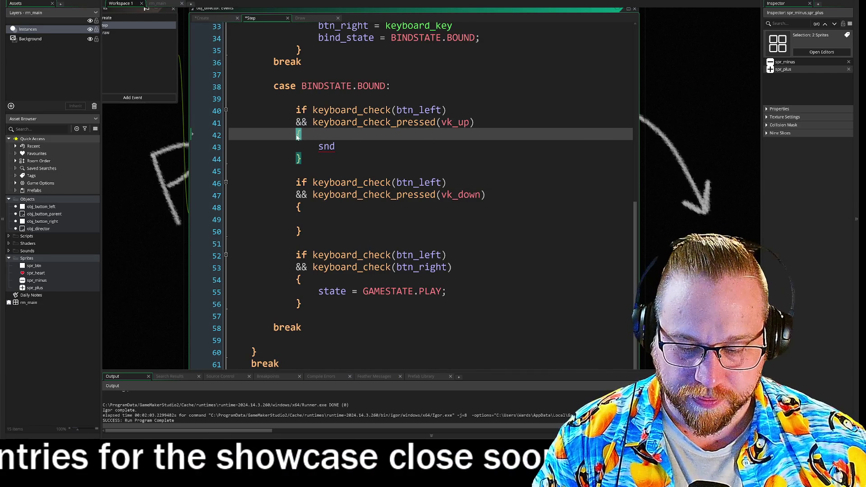
key(Up)
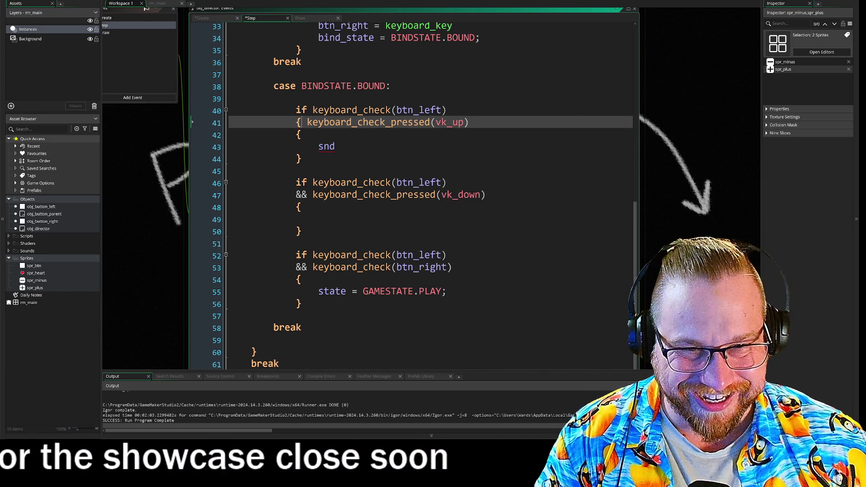
text(snd)
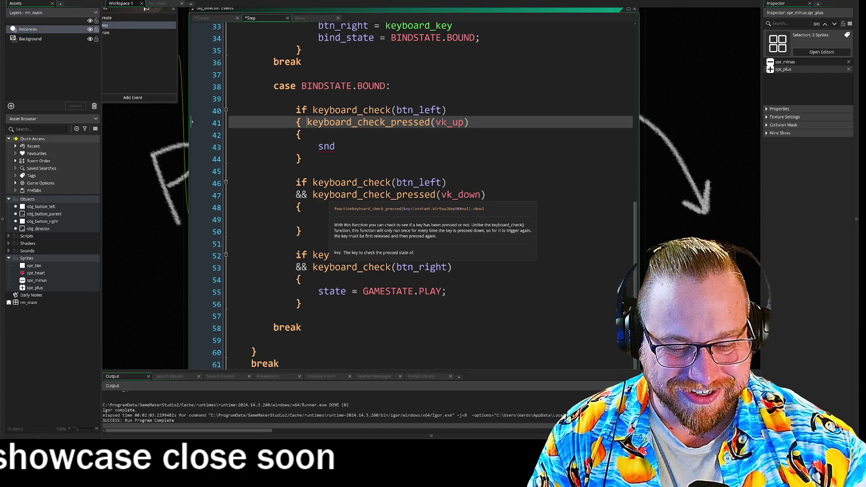
key(Return)
key(BackSpace)
text(if)
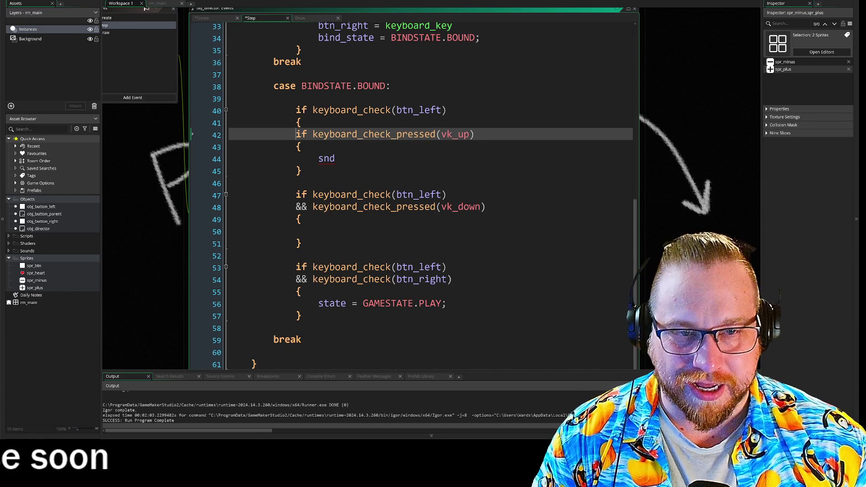
Close the vk_up block with a brace and indent the snd line inside it.
click(302, 147)
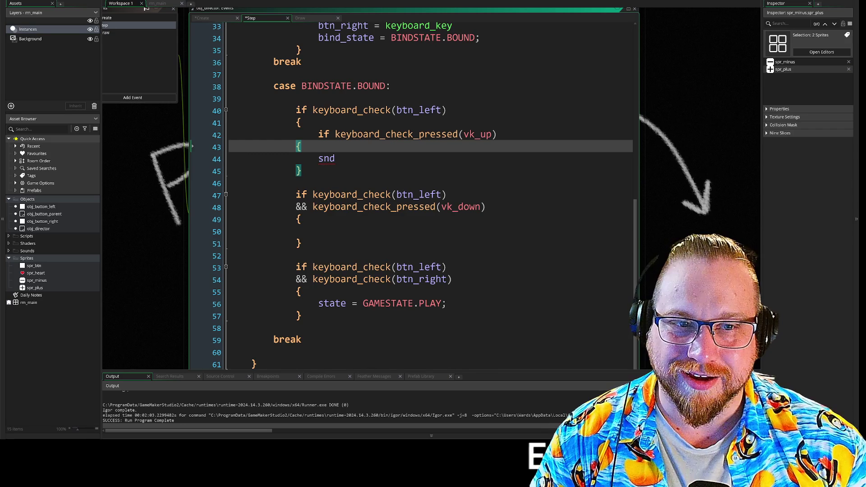
key(Down)
key(Down)
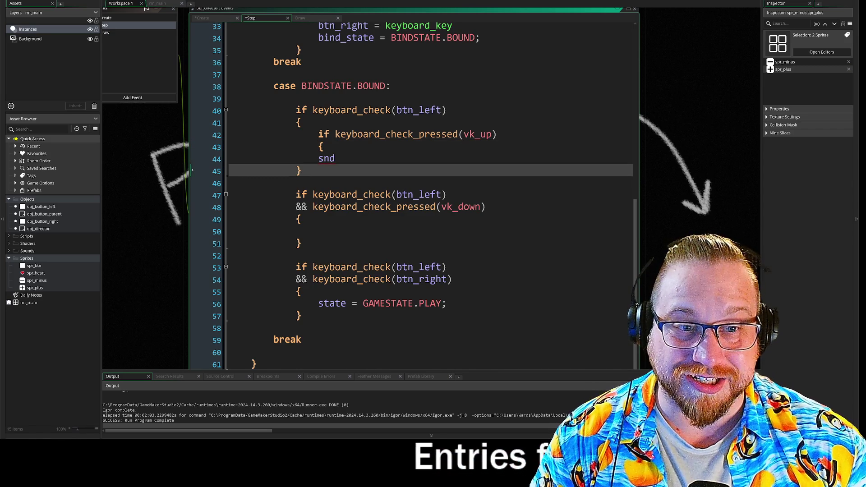
key(Down)
key(Up)
key(Up)
key(End)
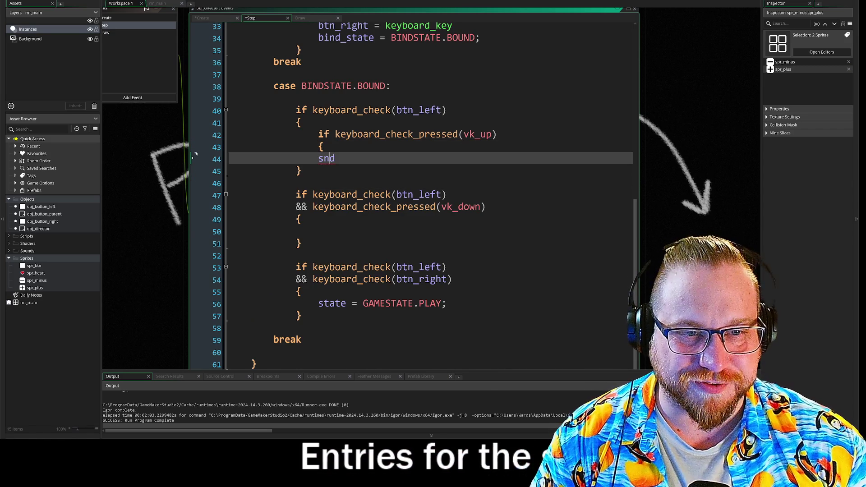
key(Return)
text(})
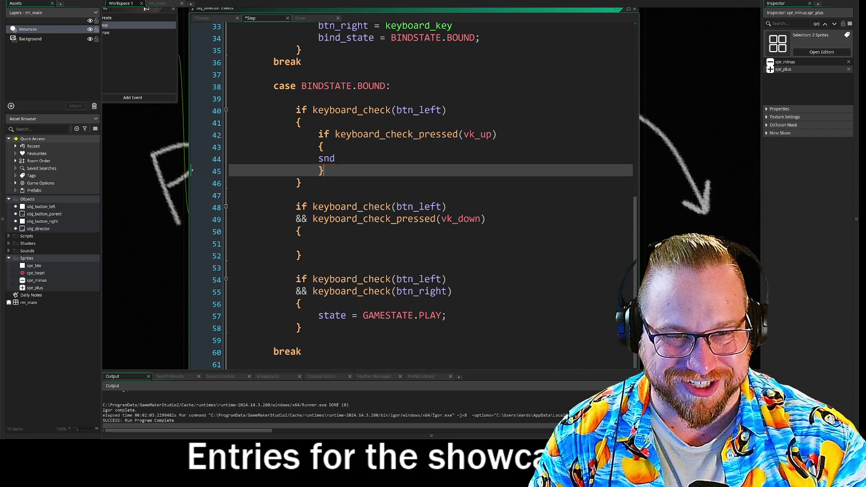
key(Up)
key(Tab)
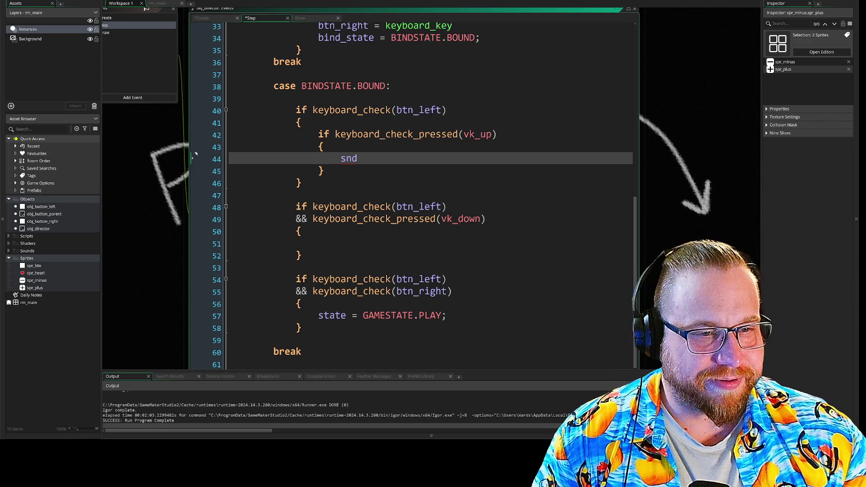
Add an empty if keyboard_check_pressed(vk_down) { } block right after the vk_up block.
drag(369, 219, 485, 219)
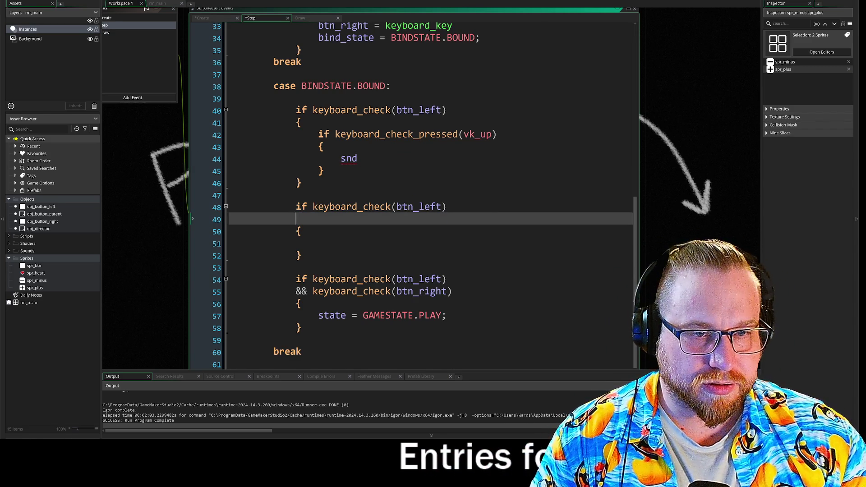
click(324, 171)
key(Return)
double_click(320, 183)
text(if)
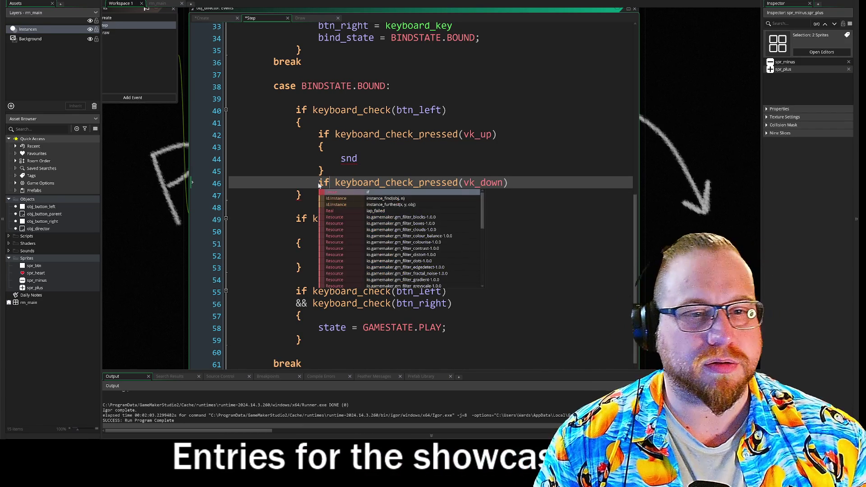
key(End)
key(Return)
text({)
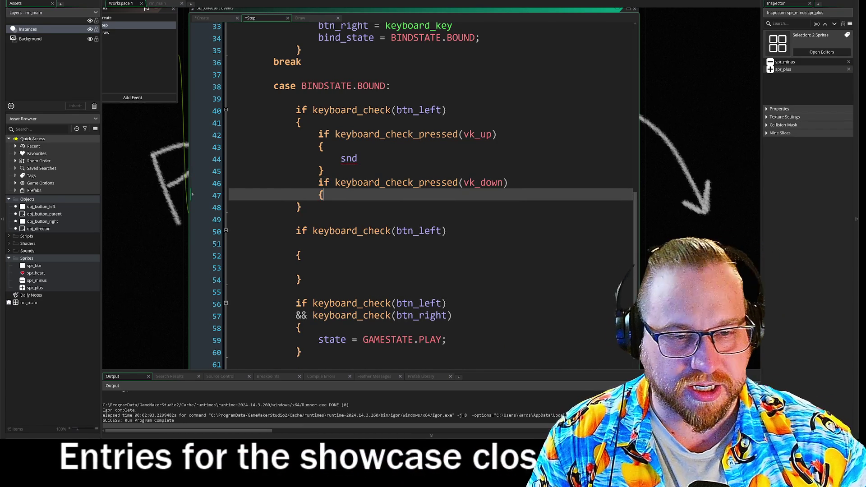
key(Return)
key(Return)
text(})
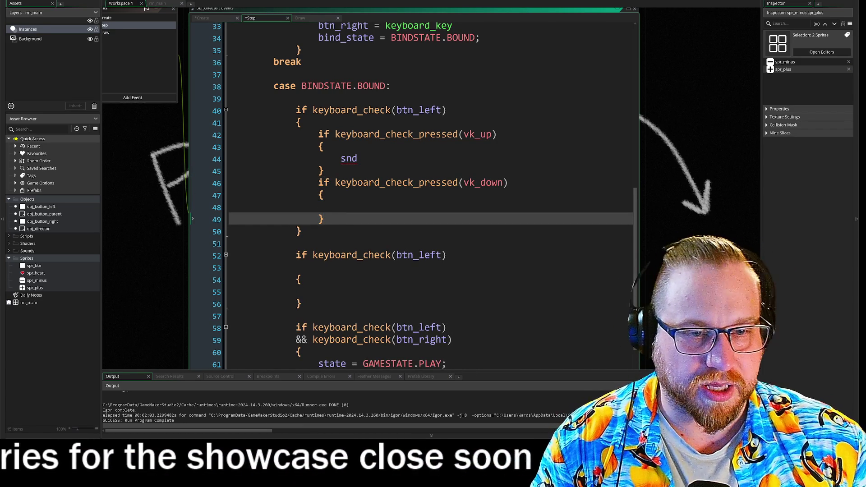
click(341, 207)
Autocomplete snd to snd_left in both the vk_up and vk_down blocks.
text(snd)
key(Down)
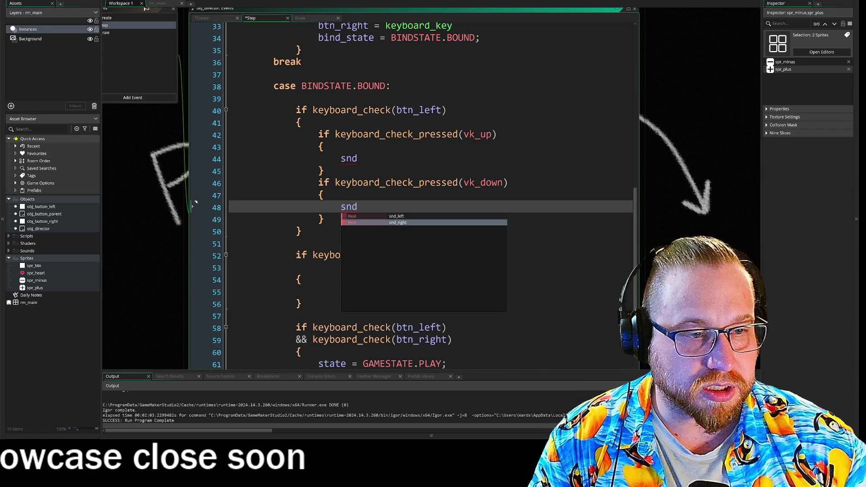
key(Up)
key(Return)
key(Up)
key(Up)
key(Up)
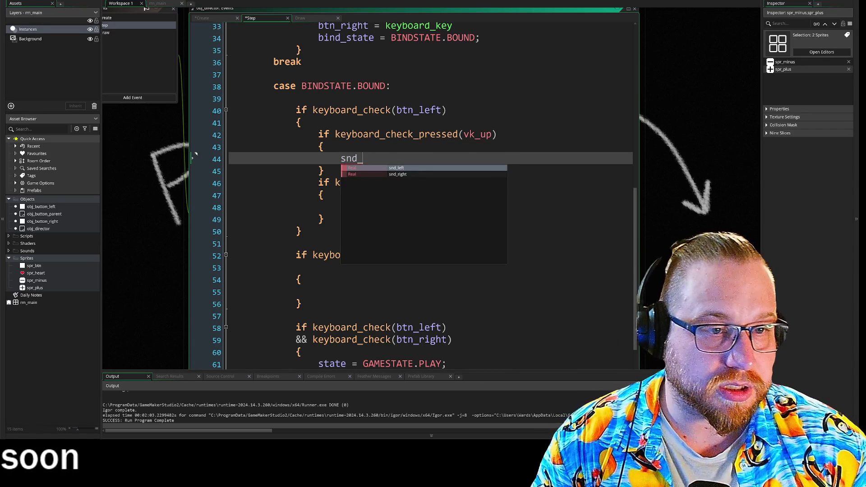
key(Return)
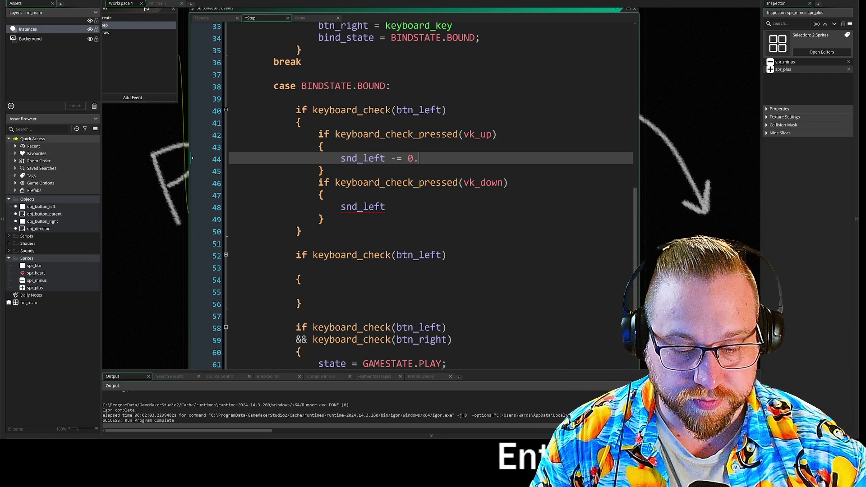
Make the vk_up line snd_left += 0.1 and the vk_down line snd_left -= 0.1.
key(Down)
key(Down)
key(Down)
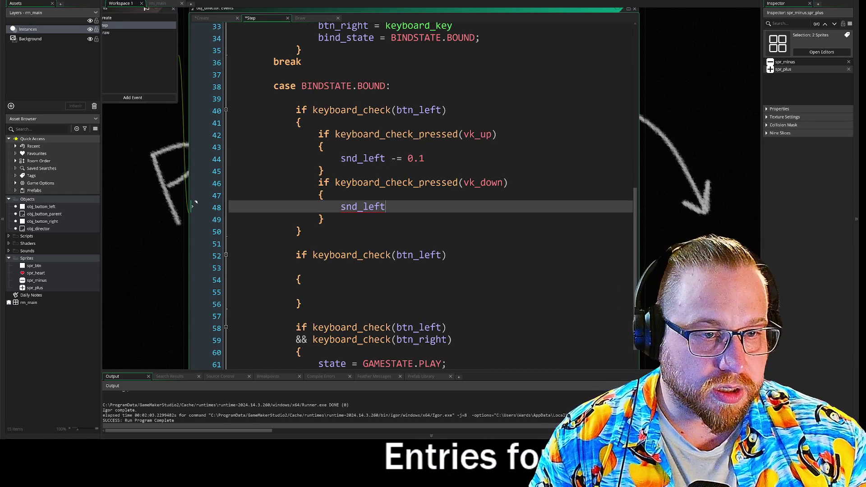
key(Up)
key(Up)
key(Up)
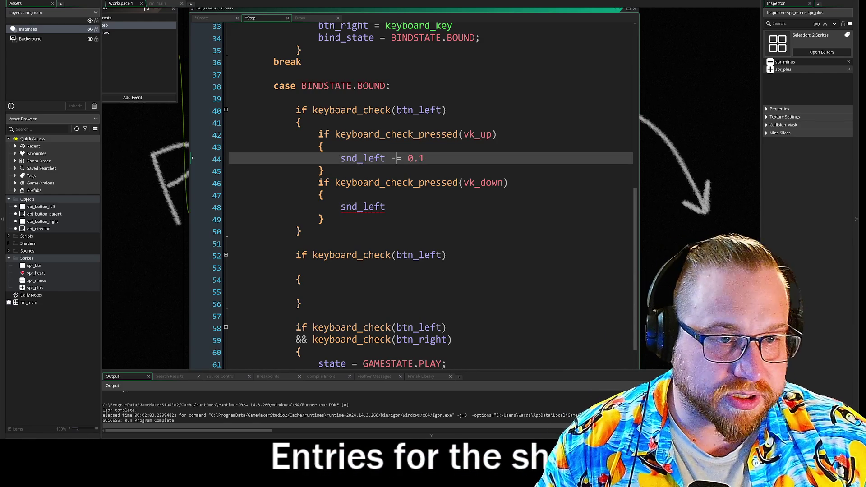
key(Right)
key(Right)
key(BackSpace)
text(+)
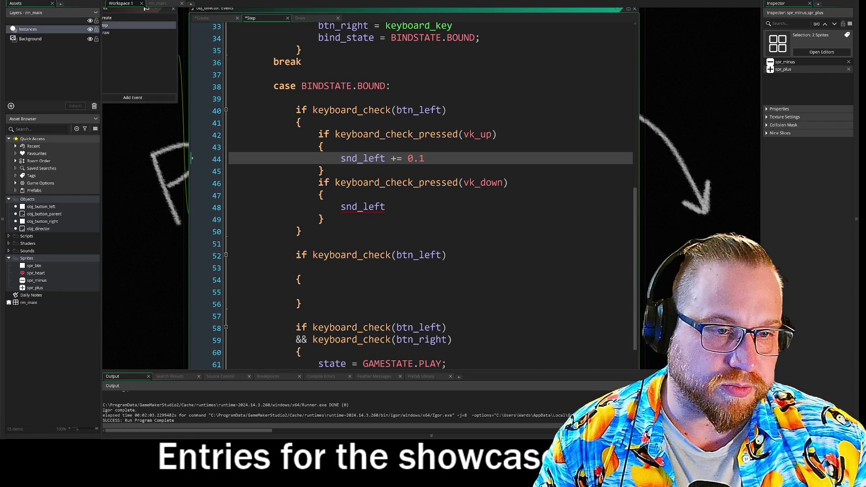
key(Down)
key(Down)
key(Down)
text(-=)
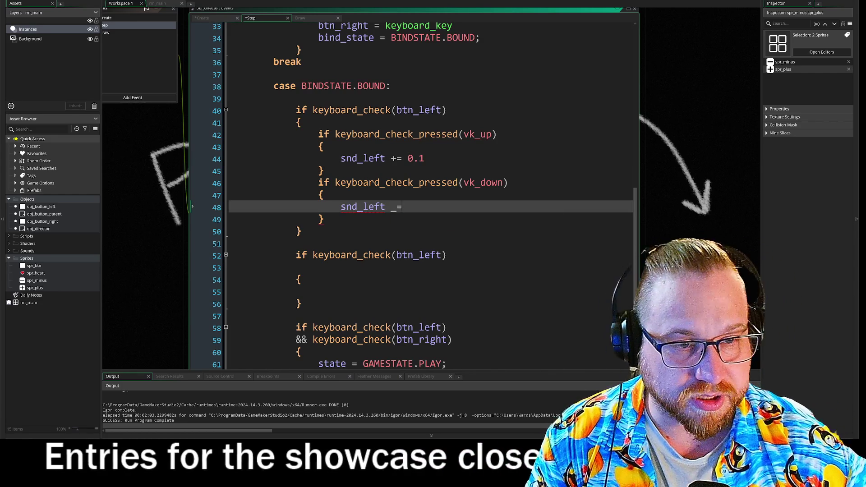
text( 0.1)
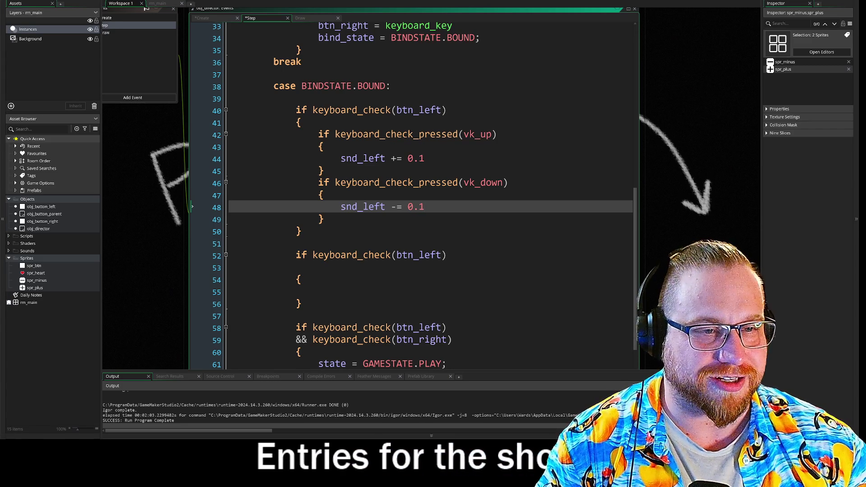
click(426, 158)
Add snd_left = clamp(snd_left, 0, 1) after the += 0.1 line.
key(Return)
text(clam)
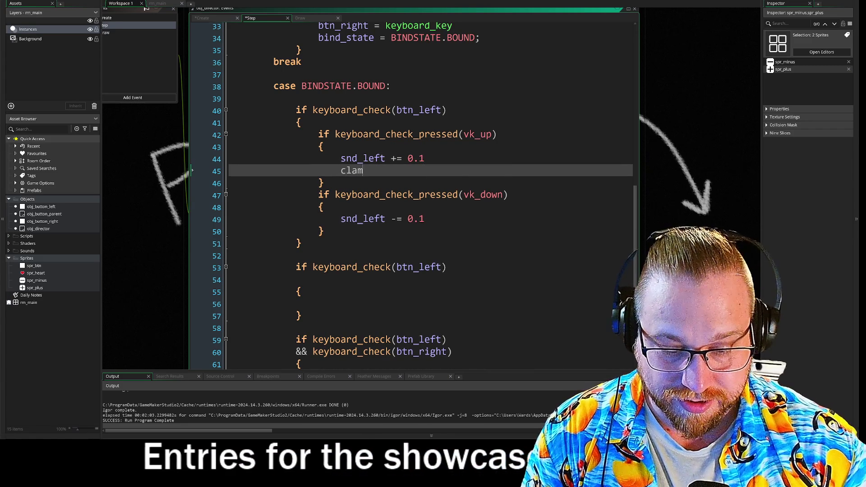
text(p)
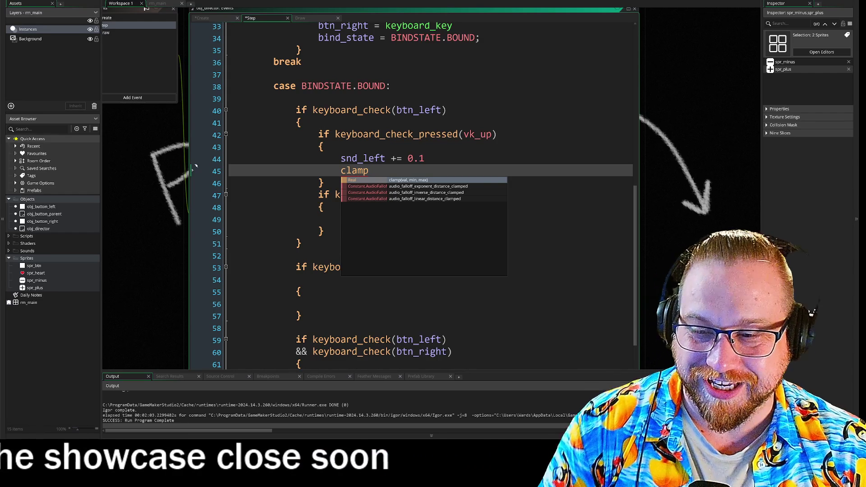
key(Return)
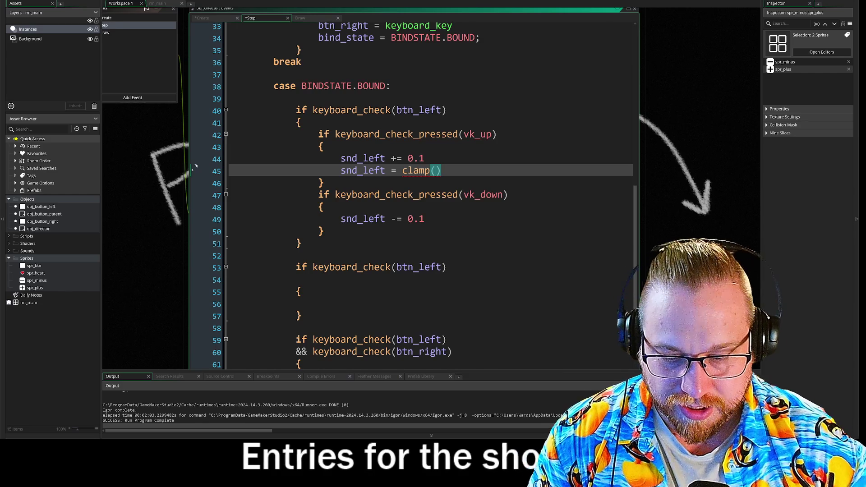
text(snd_l)
key(Return)
text(, )
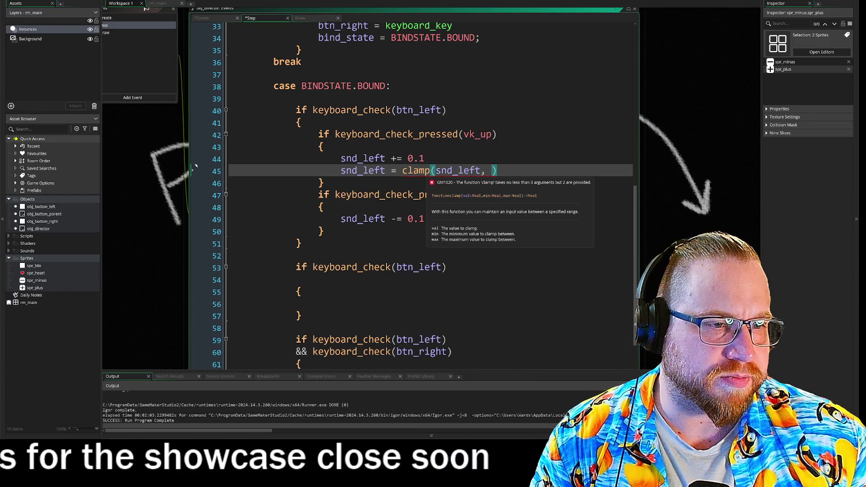
text(0,)
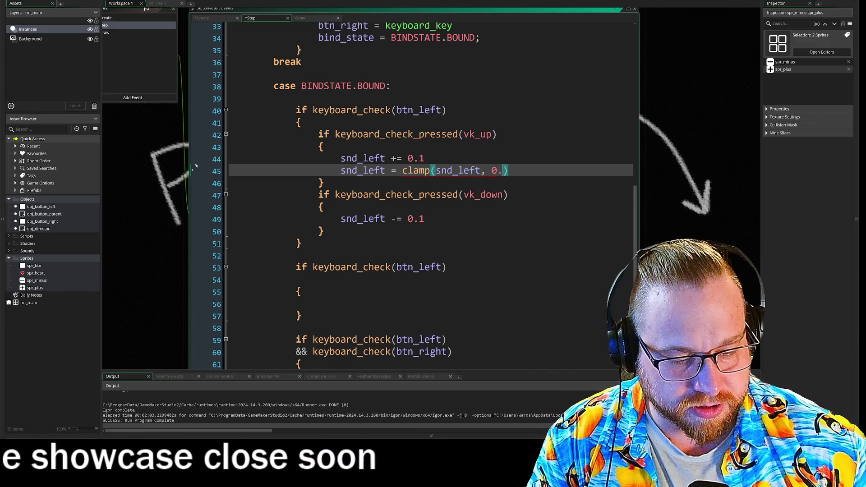
text(1)
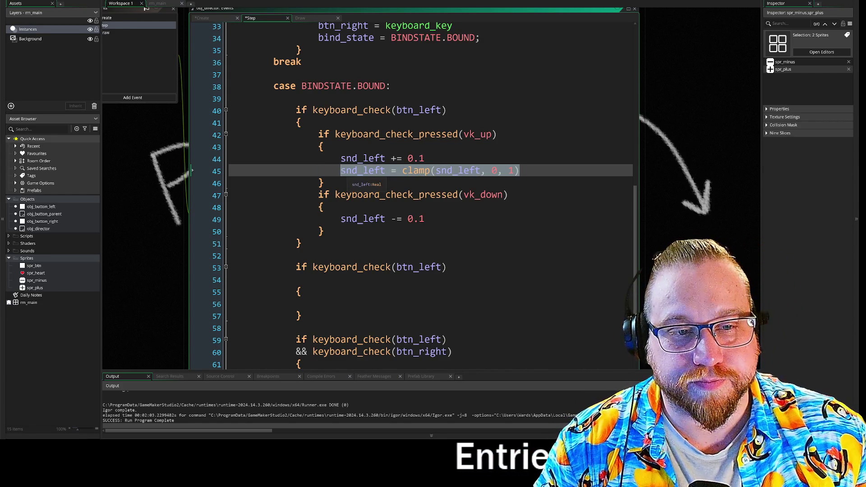
Add the same clamp line after the -= 0.1 line and select lines 40–52.
click(425, 219)
key(Return)
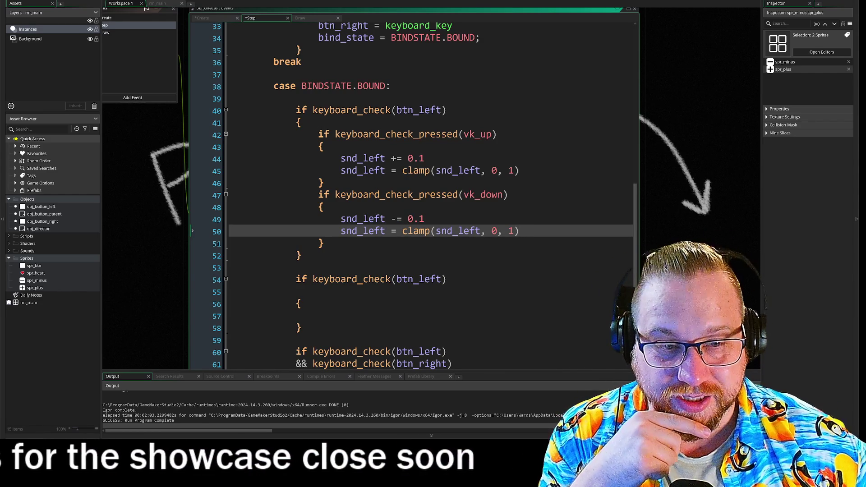
mouse_move(301, 255)
mouse_down()
mouse_move(236, 159)
mouse_move(238, 113)
mouse_up()
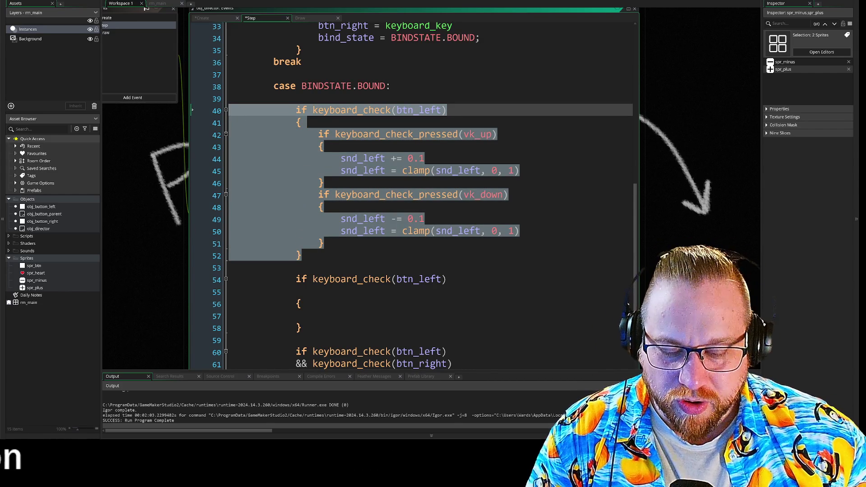
Paste the btn_left volume code over the empty block below and change it to btn_right.
key(ctrl+c)
mouse_move(302, 329)
mouse_down()
mouse_move(216, 312)
mouse_move(201, 274)
mouse_up()
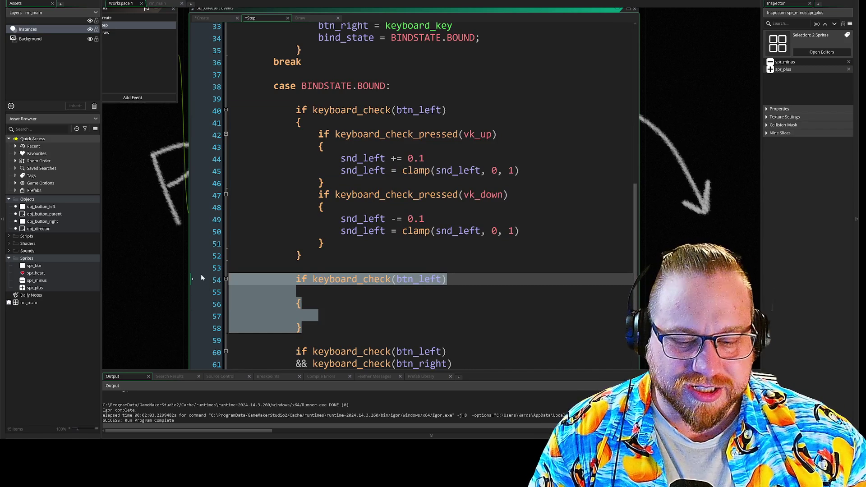
key(ctrl+v)
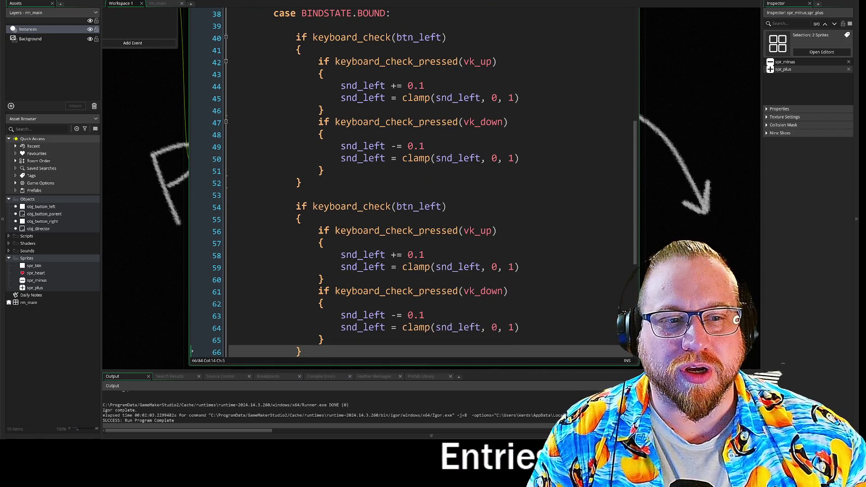
drag(419, 208, 439, 209)
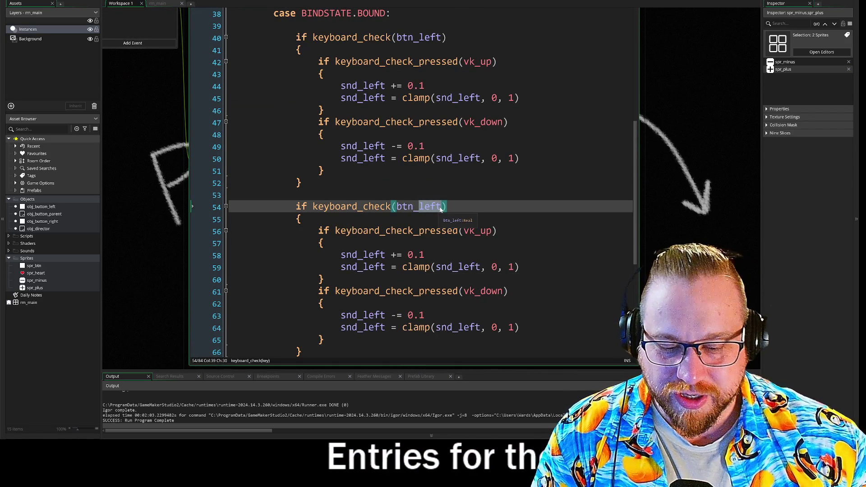
text(right)
Replace snd_left with btn_right on lines 58, 63 and in line 64's clamp.
scroll(441, 209, down, 1)
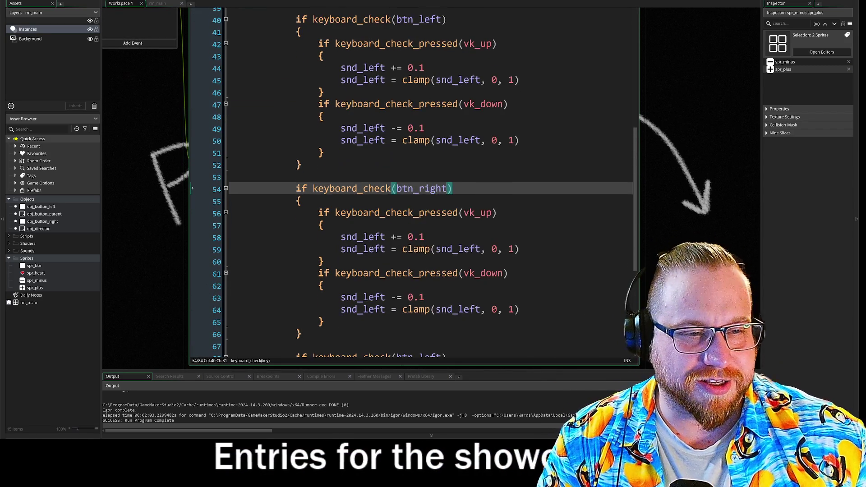
scroll(413, 185, down, 2)
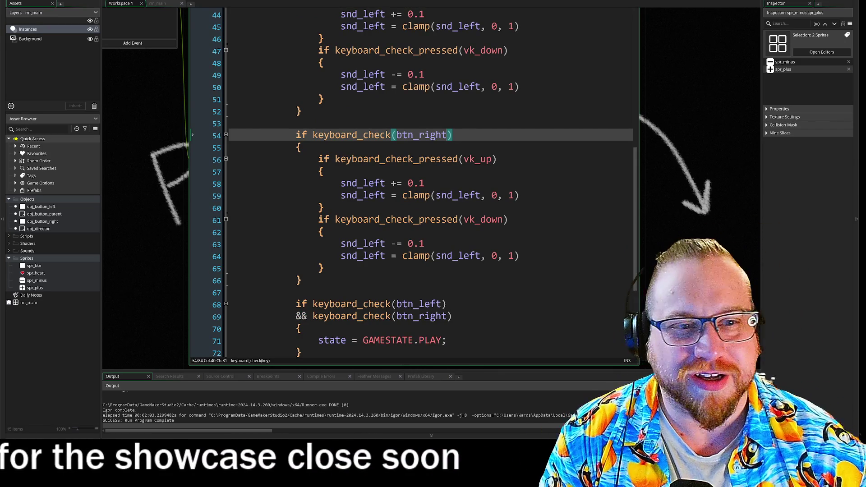
double_click(429, 137)
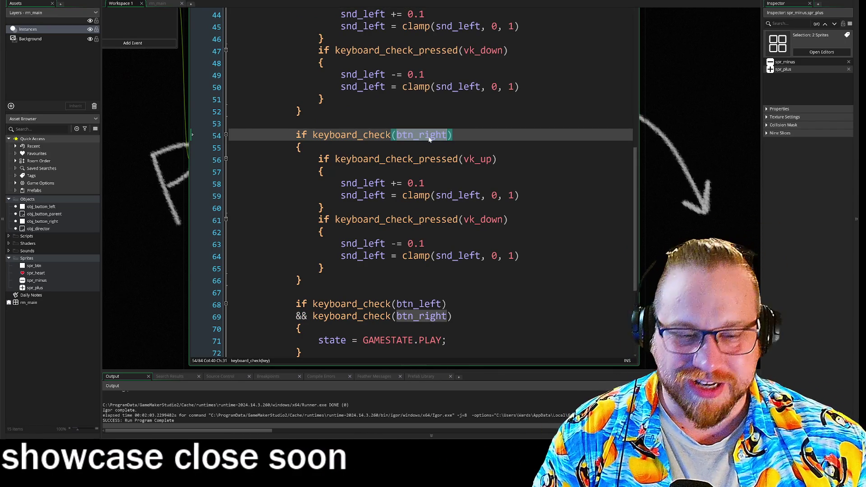
click(377, 187)
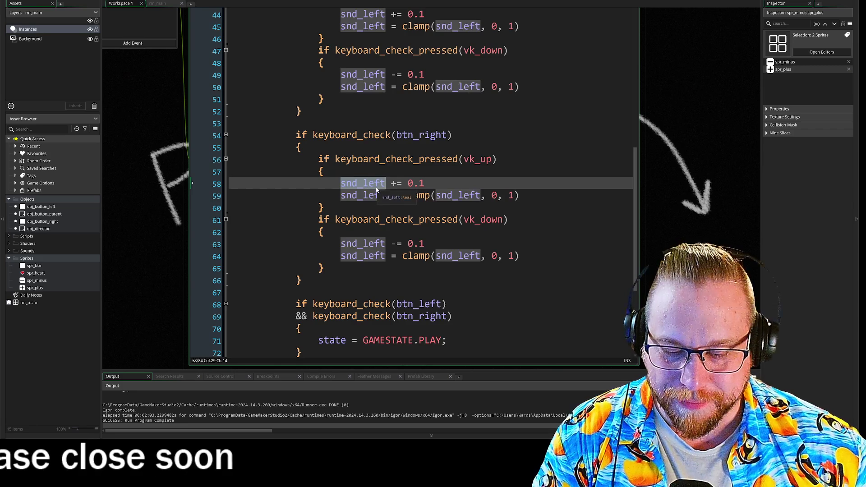
key(ctrl+v)
double_click(378, 197)
double_click(362, 244)
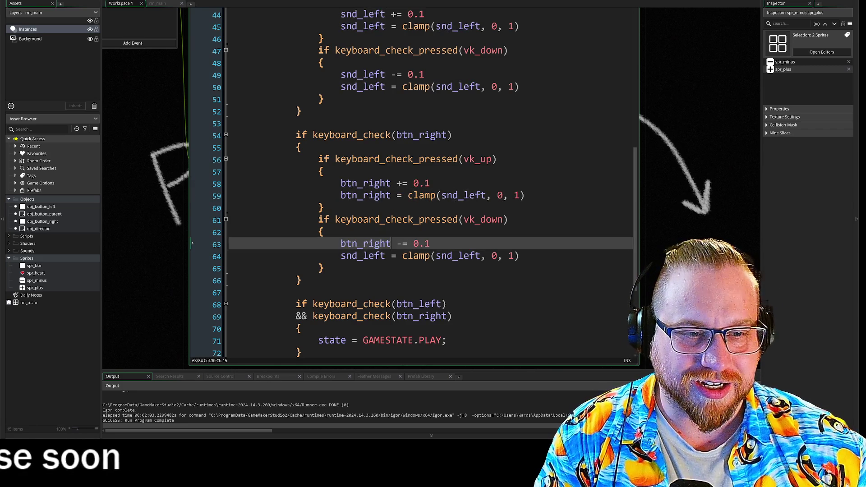
key(ctrl+v)
double_click(362, 256)
double_click(463, 256)
key(ctrl+v)
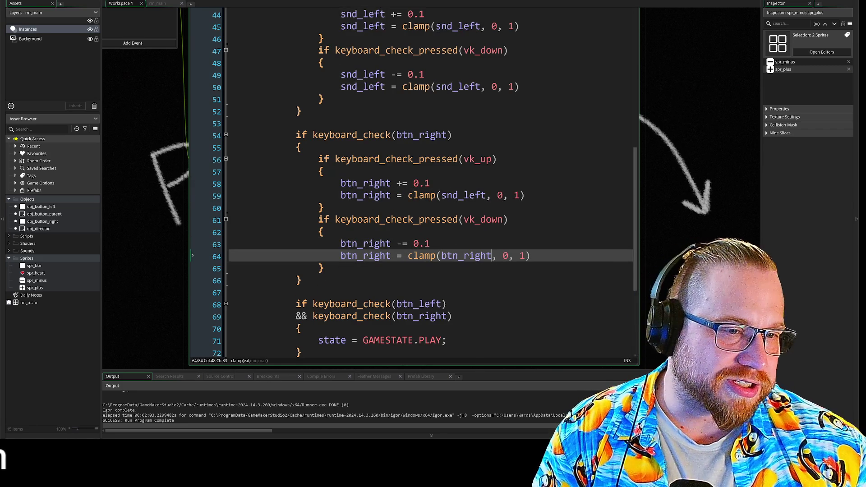
double_click(463, 195)
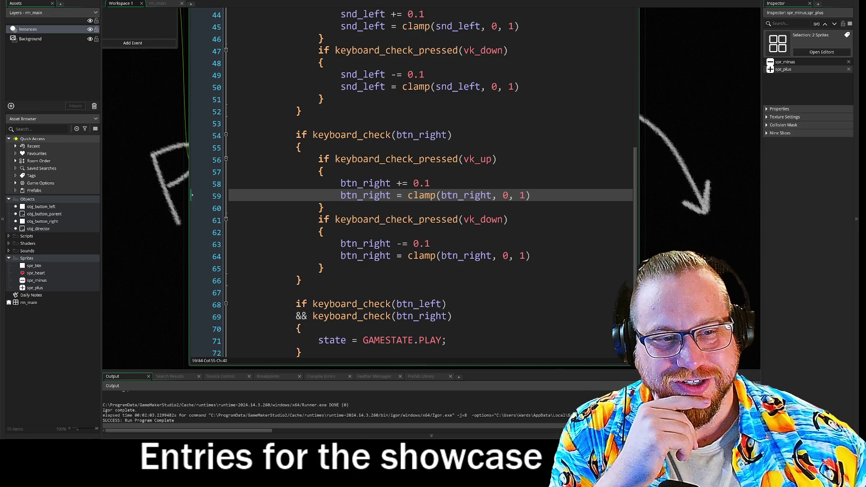
Scroll through the rest of the bind-state switch, then draw a shape in the painting program.
scroll(632, 239, down, 1)
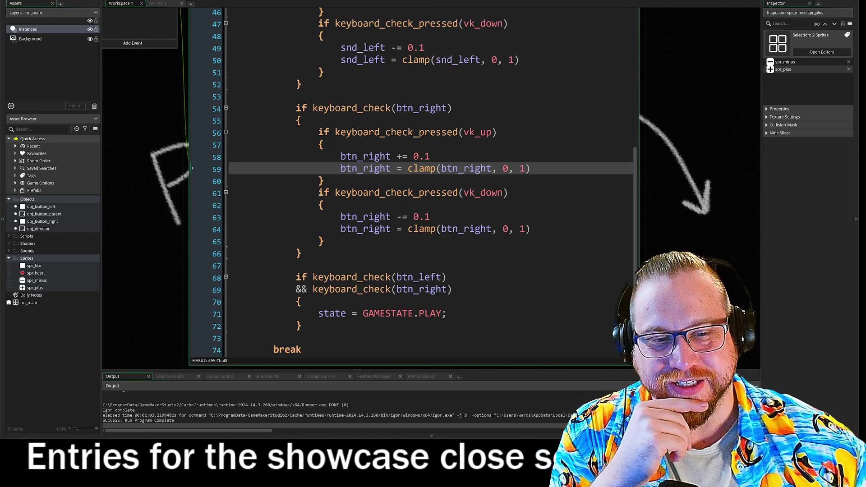
scroll(635, 233, down, 1)
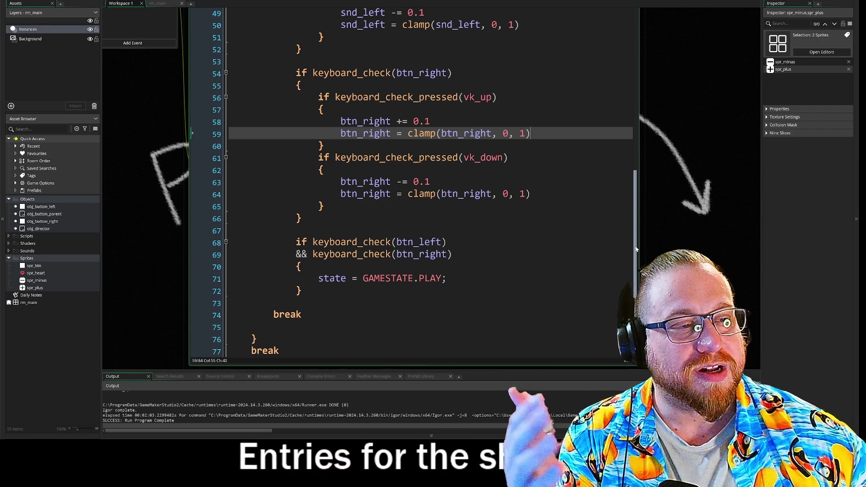
drag(636, 249, 634, 259)
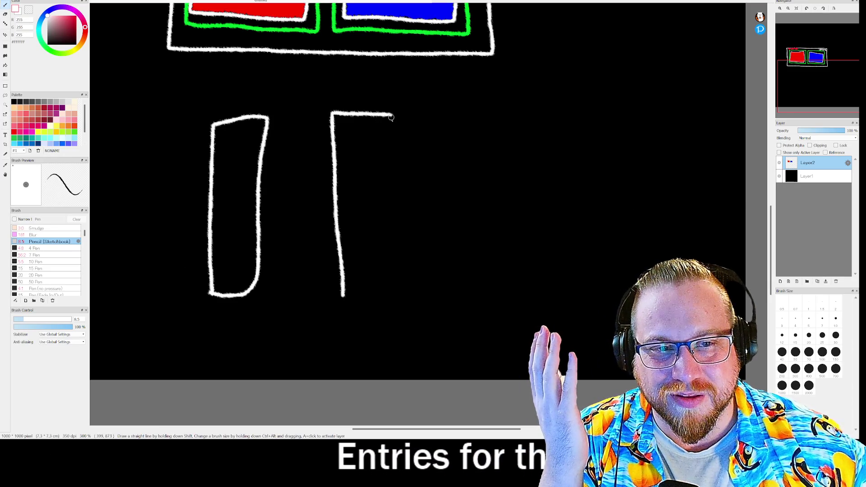
Sketch a second tall rectangle and a small circle, touch up the first rectangle's corner, then undo the stray L-shaped stroke.
mouse_move(449, 289)
mouse_down()
mouse_move(448, 120)
mouse_move(511, 144)
mouse_move(512, 293)
mouse_move(448, 291)
mouse_up()
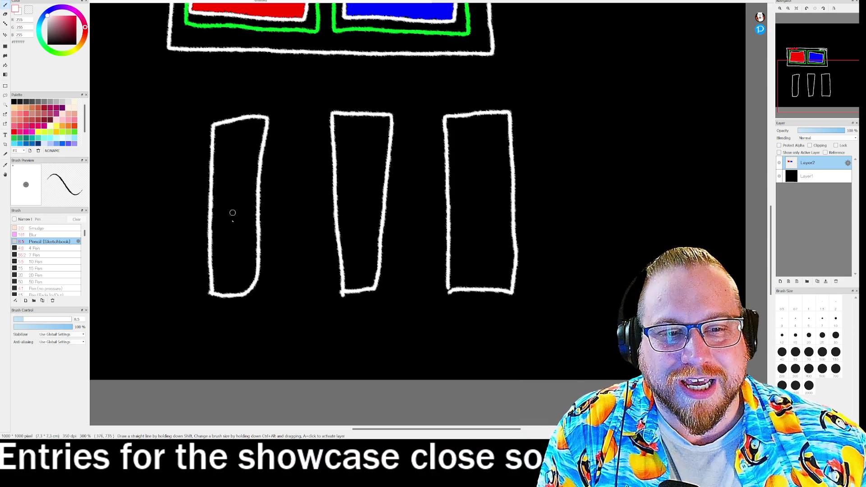
drag(419, 92, 418, 93)
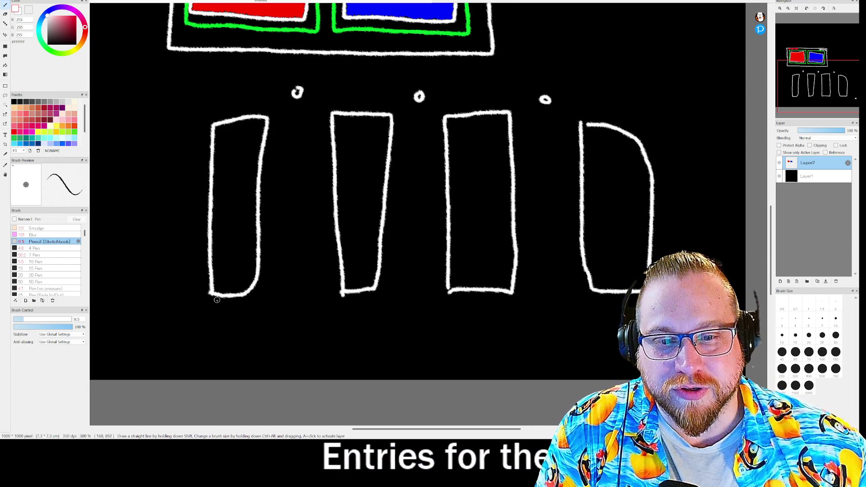
mouse_move(200, 293)
mouse_down()
mouse_move(224, 303)
mouse_move(198, 285)
mouse_up()
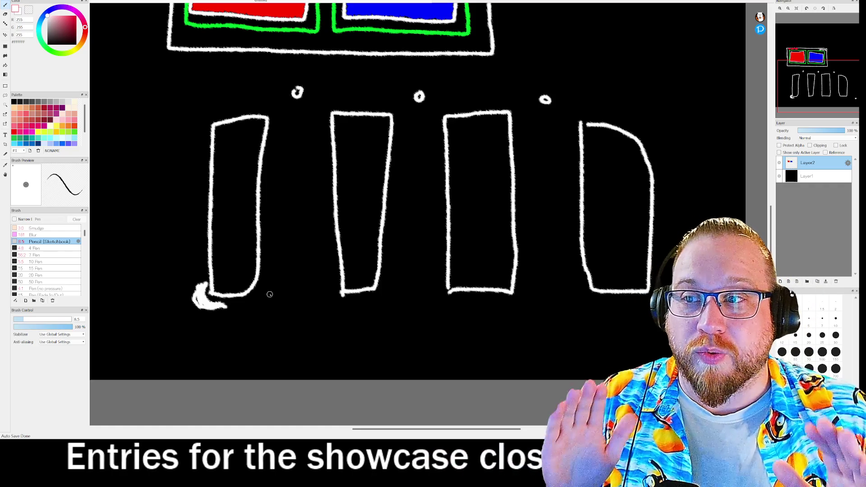
mouse_move(276, 334)
mouse_down()
mouse_move(170, 345)
mouse_move(159, 246)
mouse_up()
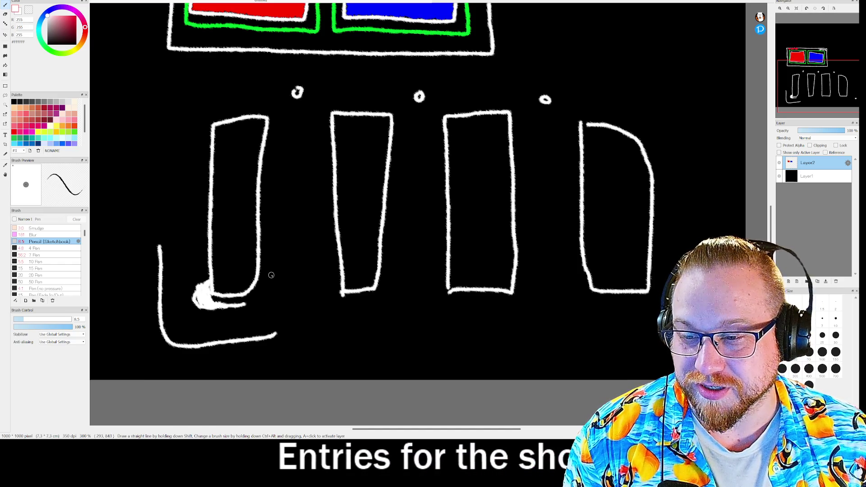
drag(205, 295, 201, 278)
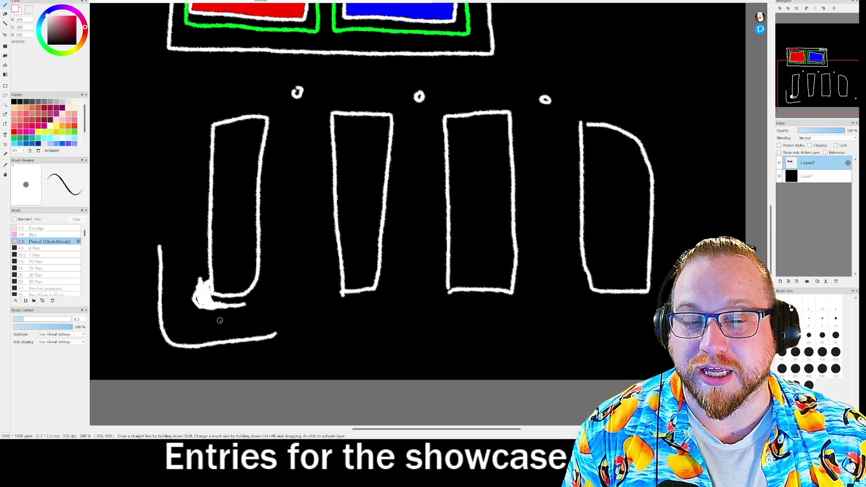
key(ctrl+z)
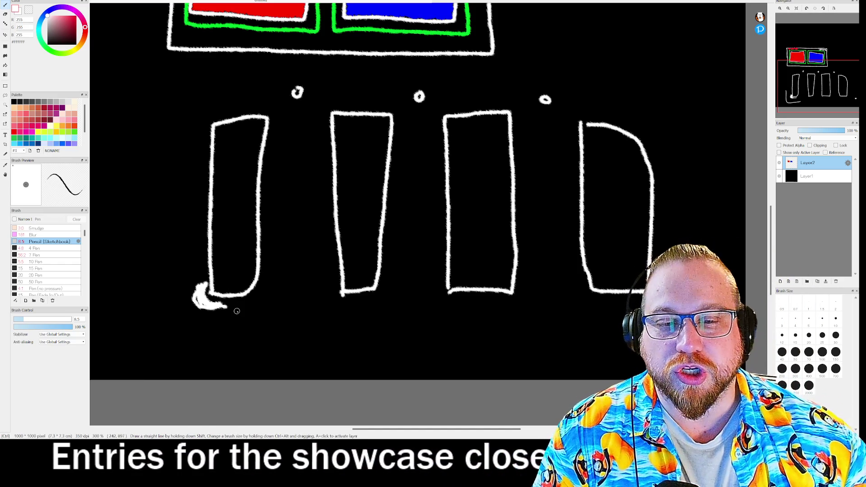
Undo the corner smudge, the D shape and the small circles, leaving only the three rectangle outlines.
key(ctrl+z)
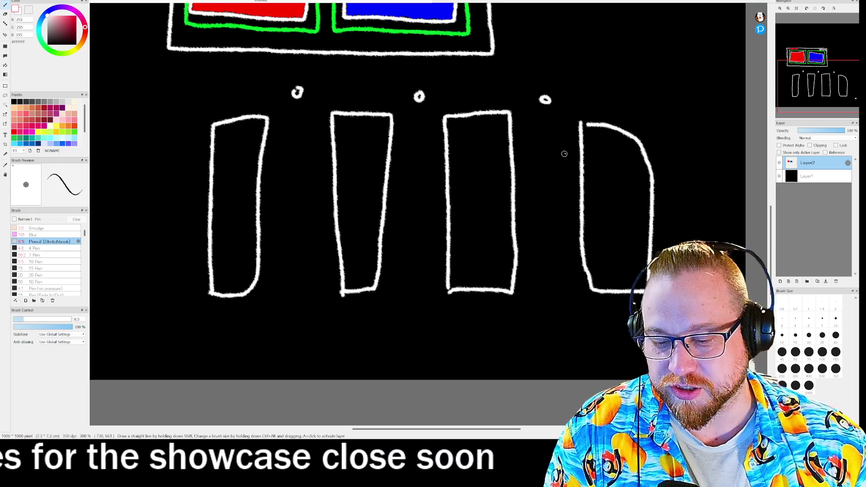
key(ctrl+z)
key(ctrl+z)
key(ctrl+z)
key(ctrl+z)
key(ctrl+z)
key(ctrl+z)
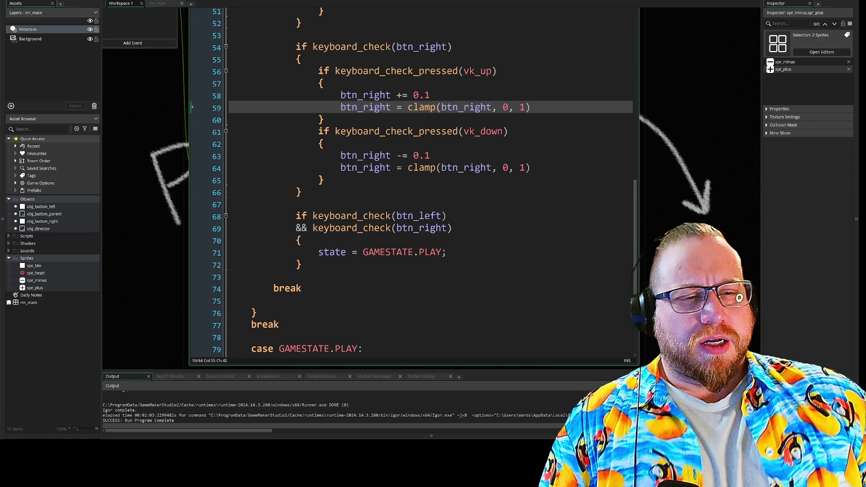
scroll(410, 180, up, 2)
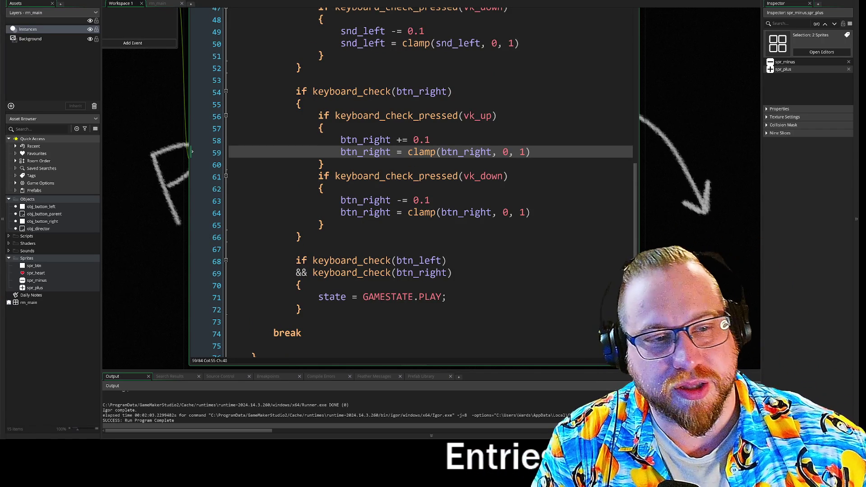
scroll(677, 220, down, 2)
scroll(645, 106, up, 2)
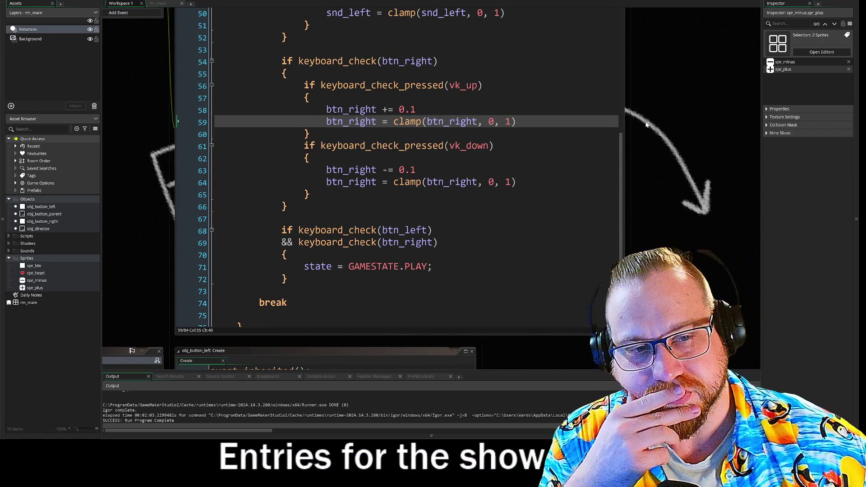
scroll(406, 181, down, 2)
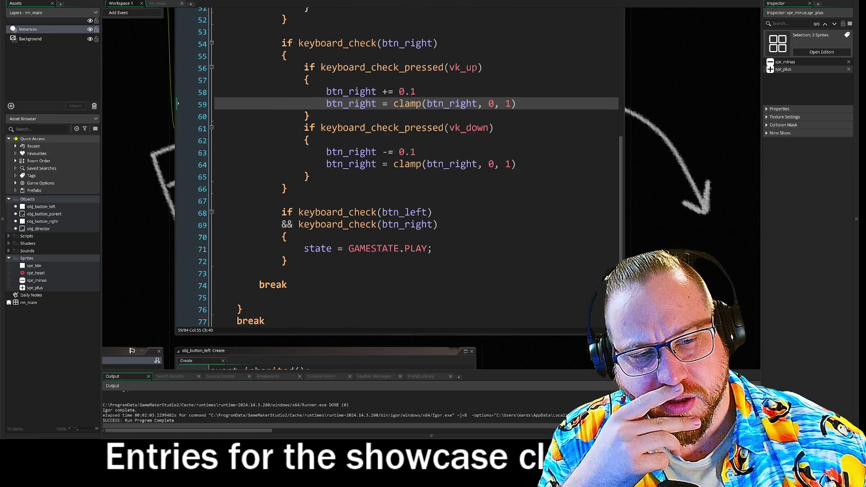
scroll(397, 167, down, 2)
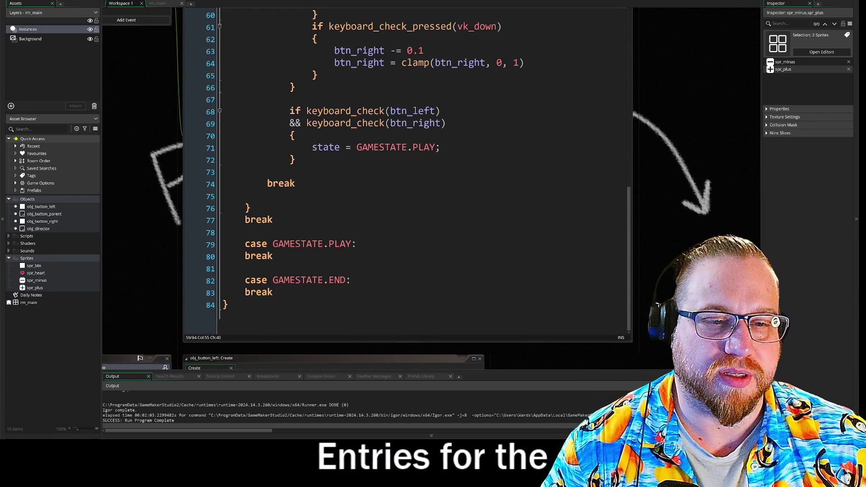
scroll(405, 172, up, 10)
scroll(405, 172, up, 7)
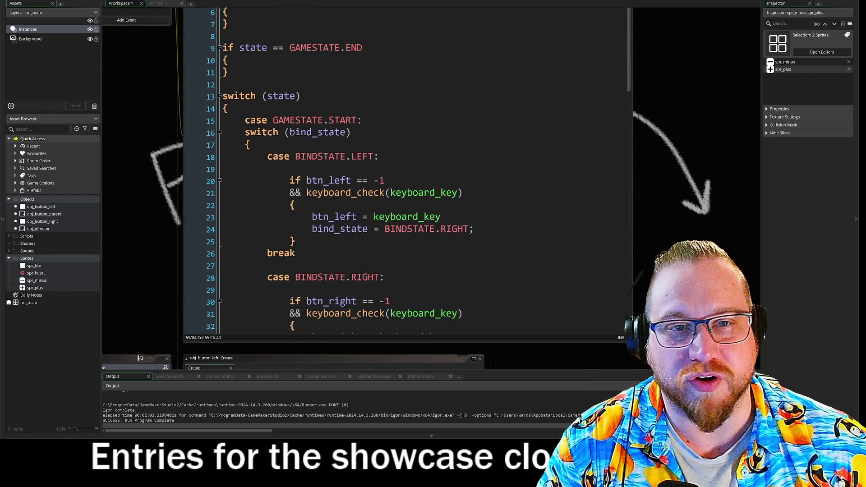
scroll(172, 120, up, 5)
scroll(172, 120, down, 3)
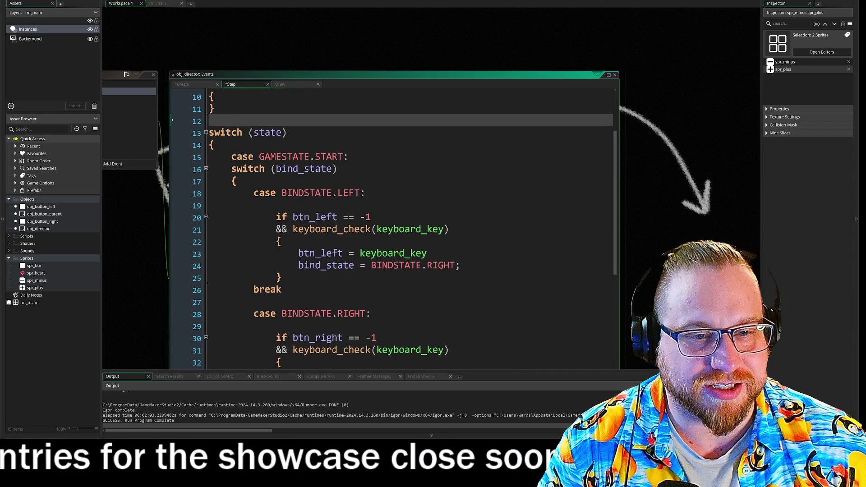
scroll(172, 120, down, 1)
Wrap the case BINDSTATE.LEFT body in { } braces and fold that block.
mouse_move(172, 224)
mouse_down()
mouse_move(157, 201)
mouse_move(142, 134)
mouse_move(154, 161)
mouse_up()
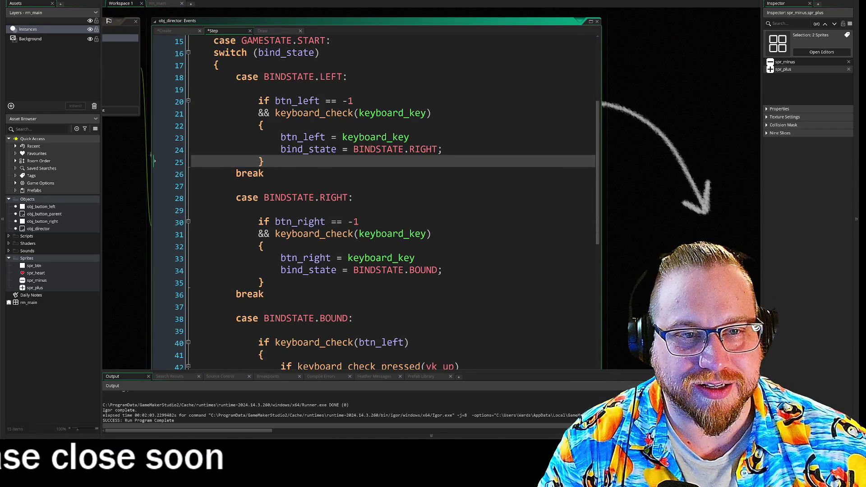
click(154, 89)
text({)
click(154, 160)
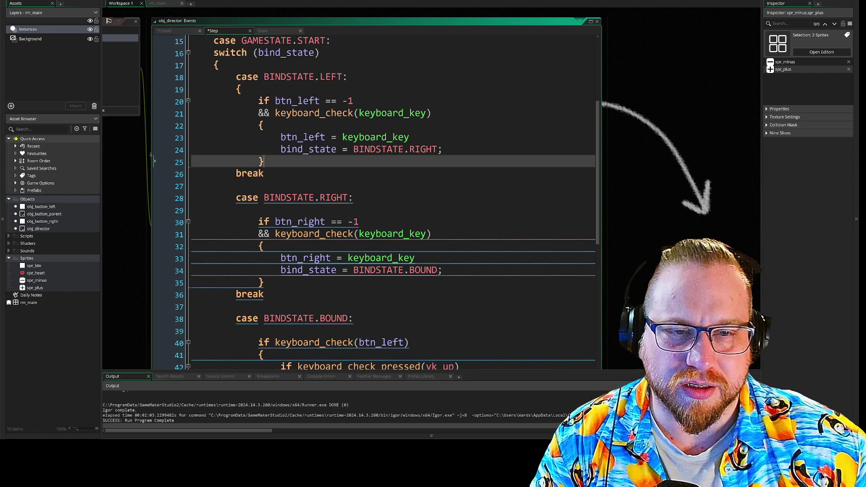
key(Return)
text(})
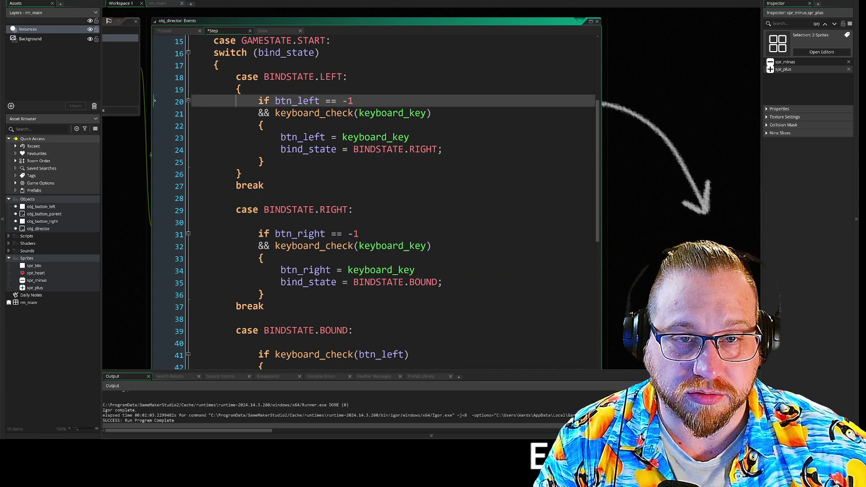
click(154, 173)
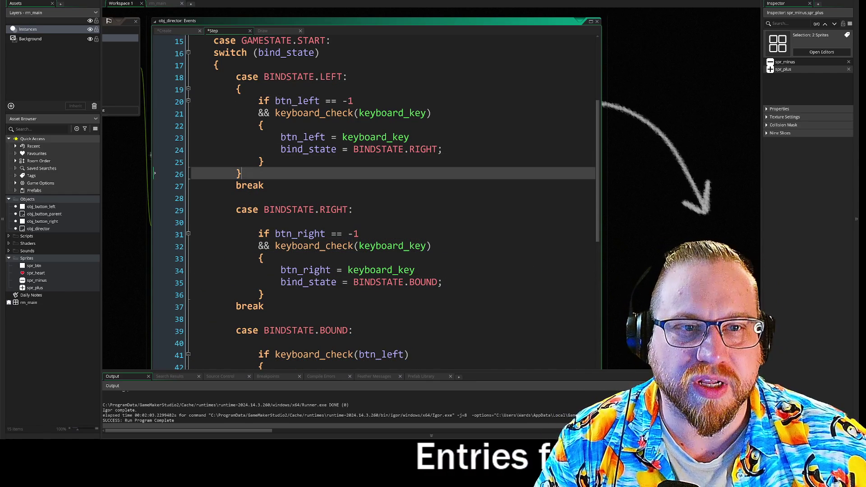
click(155, 89)
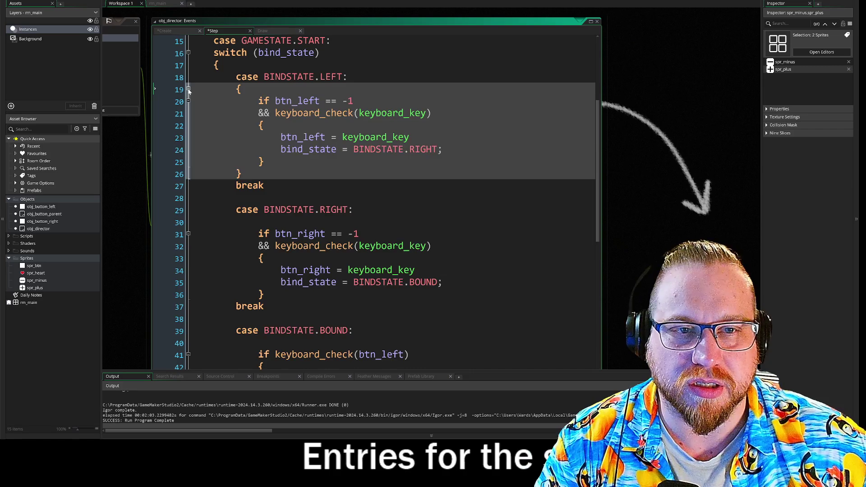
click(154, 89)
Wrap the case BINDSTATE.RIGHT body in { } braces and look over the result.
click(154, 137)
text({)
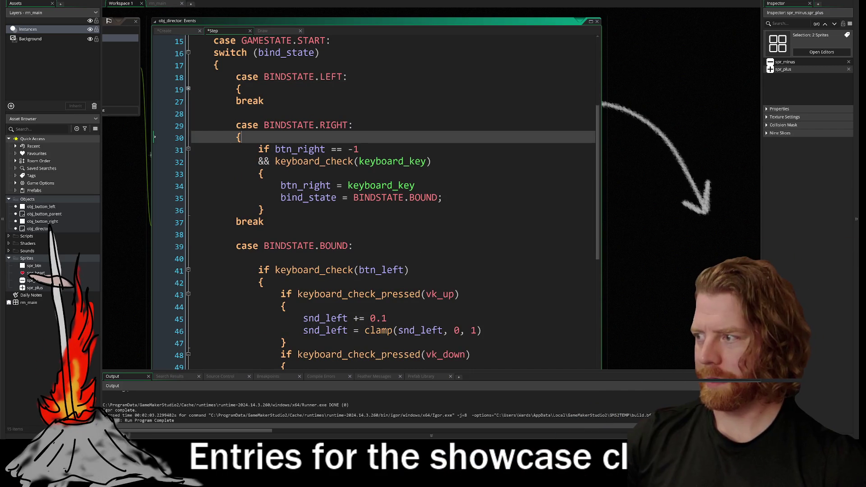
click(154, 210)
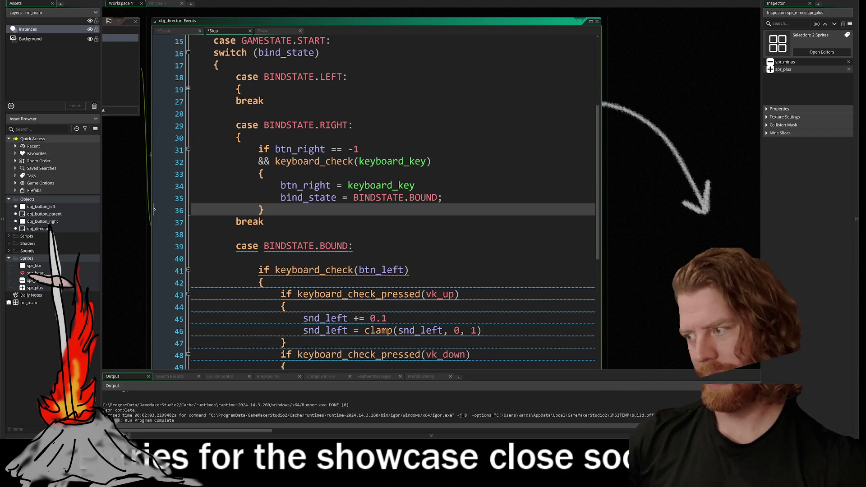
key(Return)
text(})
click(155, 173)
click(154, 148)
click(154, 198)
click(155, 173)
click(154, 186)
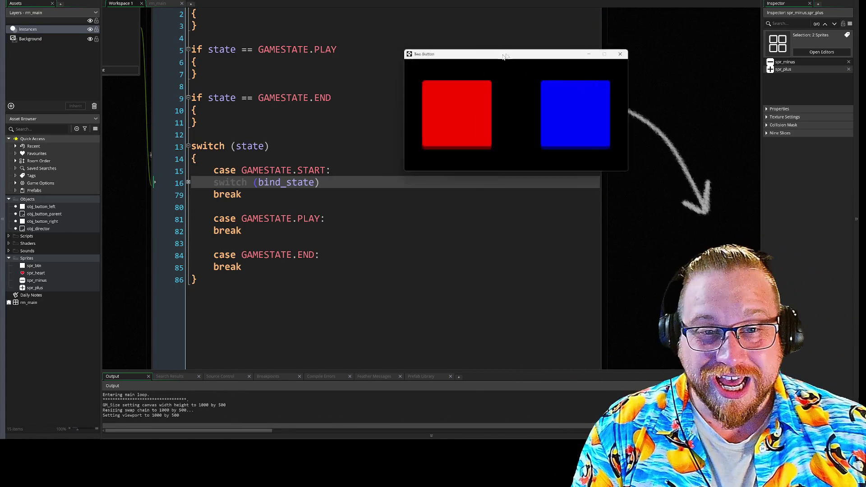
Move the running Two Button game window aside, then close it to end the run.
drag(475, 60, 339, 50)
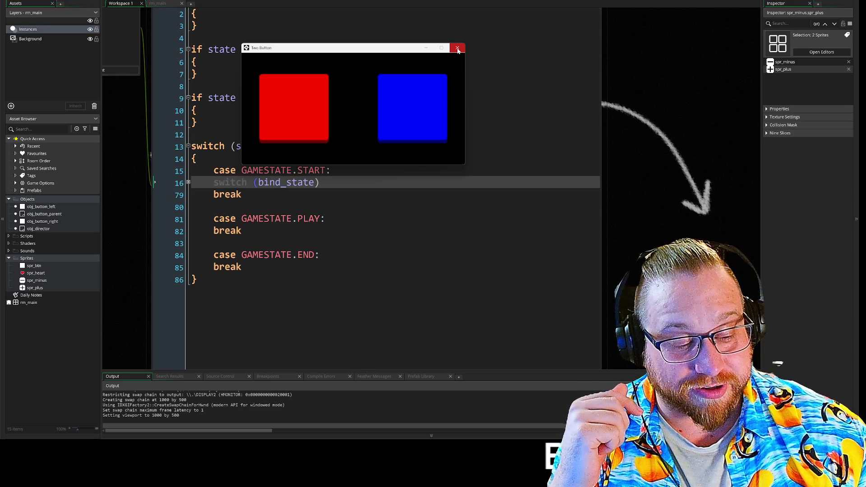
click(458, 51)
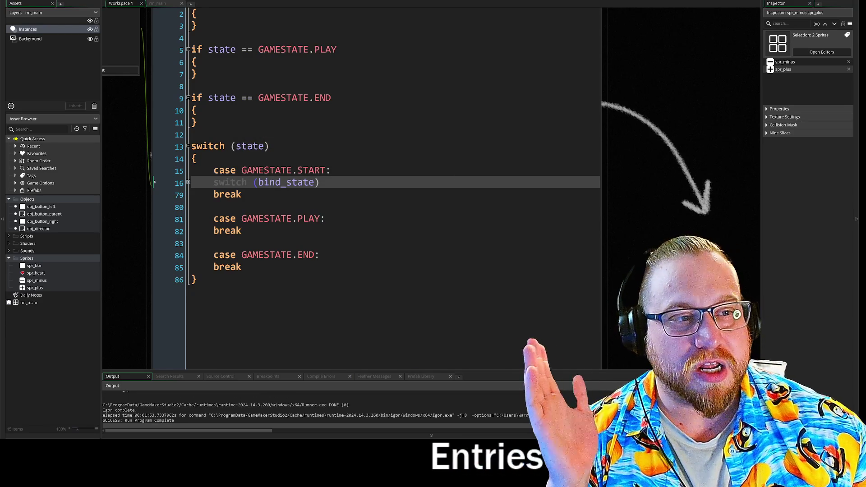